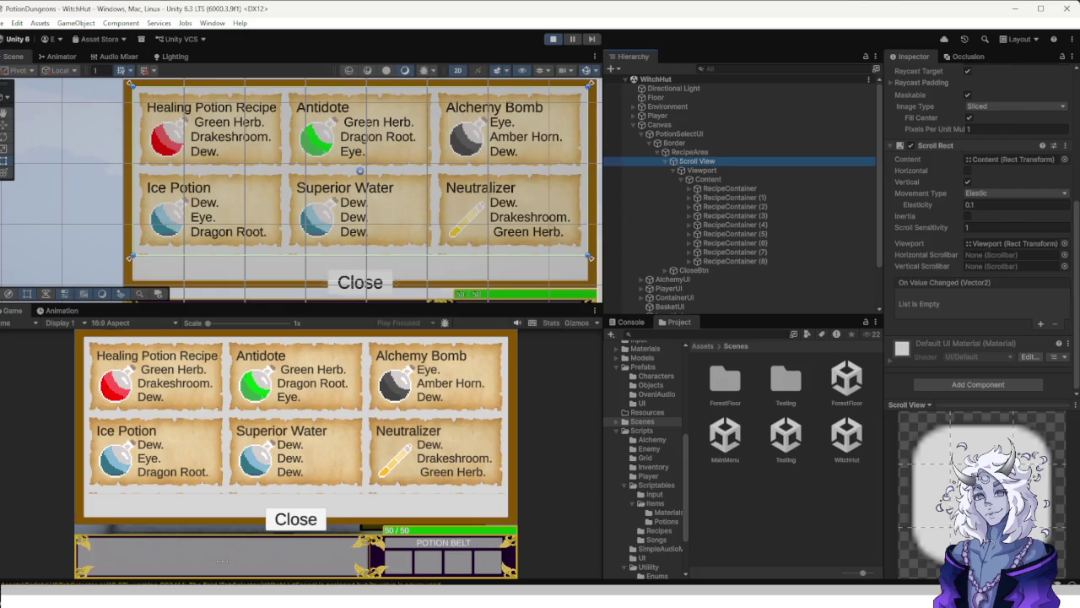
# Assign Scrollbar Vertical as the Scroll Rect's Vertical Scrollbar, leaving visibility at Auto Hide And Expand Viewport.
pyautogui.click(1064, 266)
pyautogui.doubleClick(769, 266)
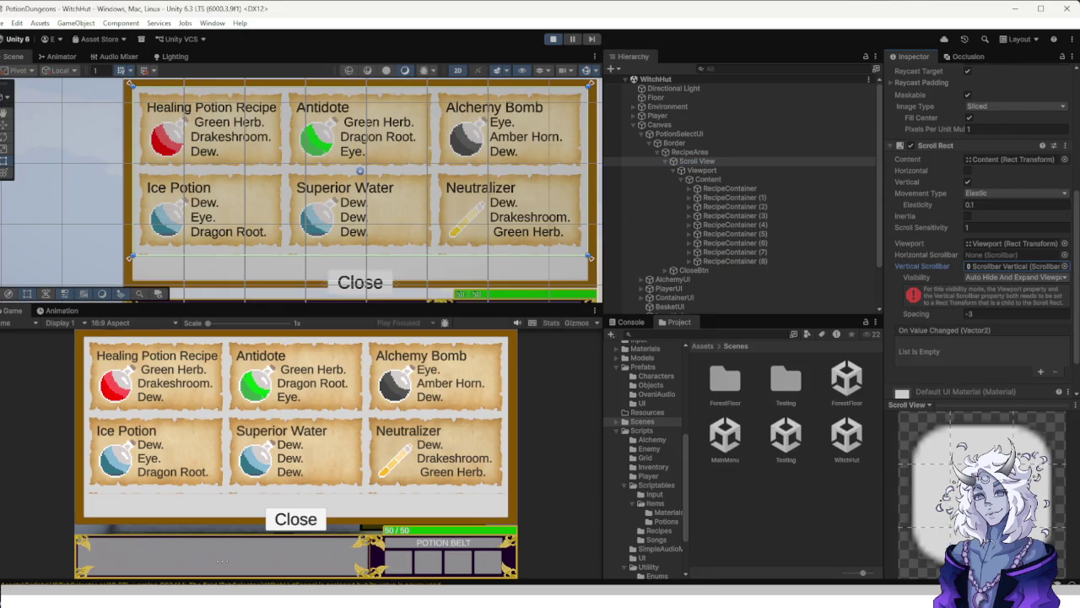
pyautogui.click(1015, 277)
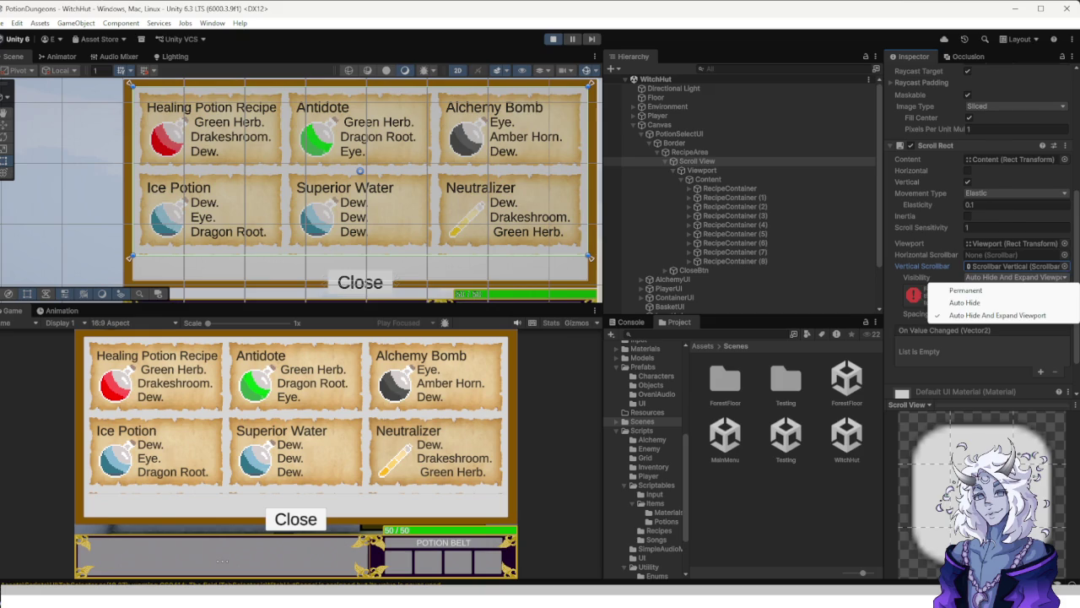
pyautogui.press('Escape')
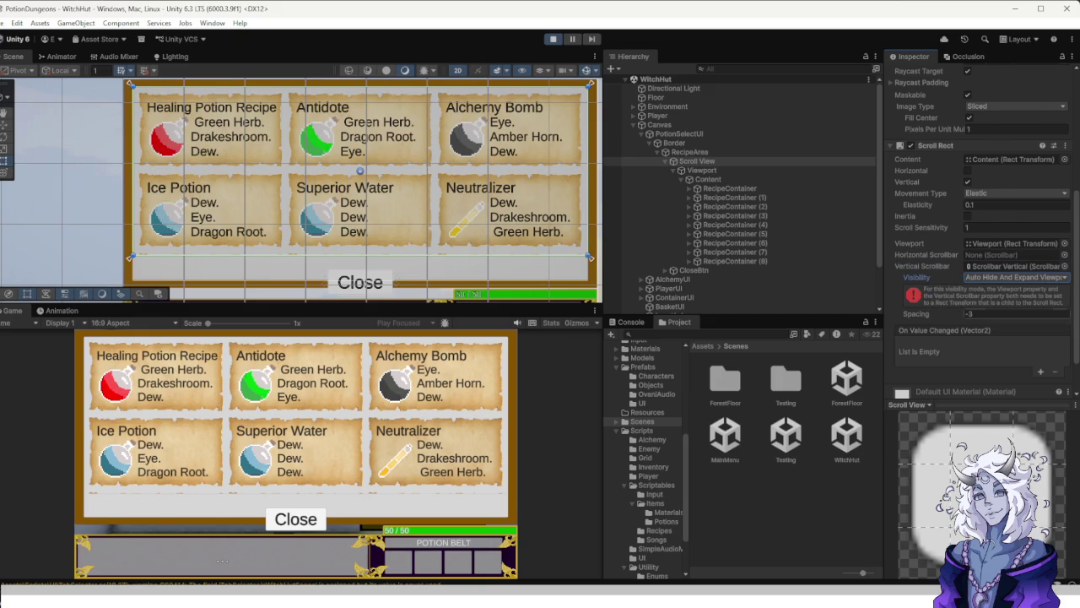
pyautogui.scroll(-3, 296, 414)
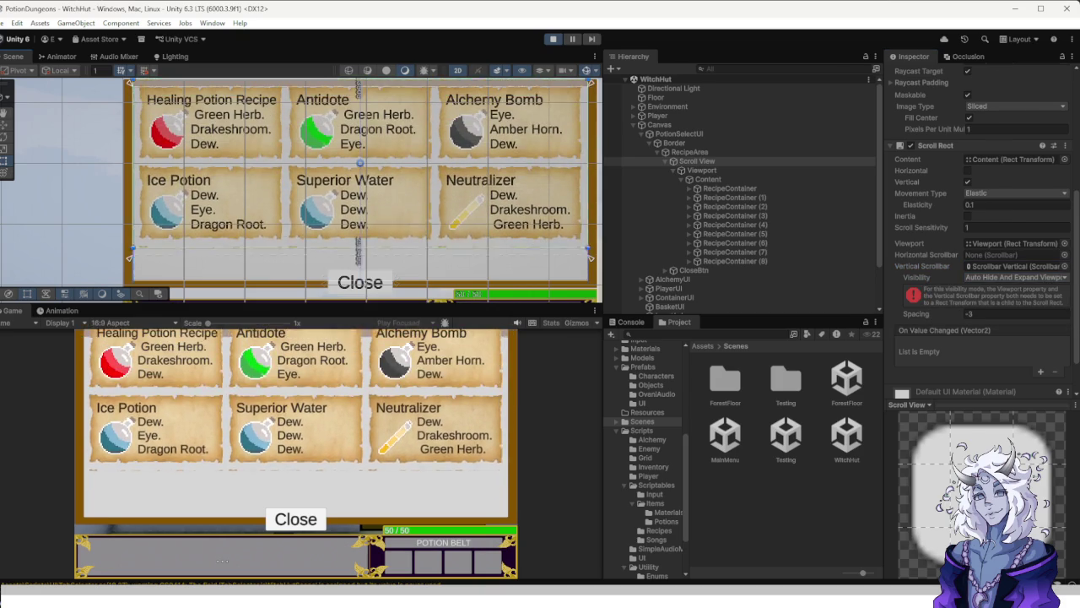
pyautogui.scroll(-3, 295, 414)
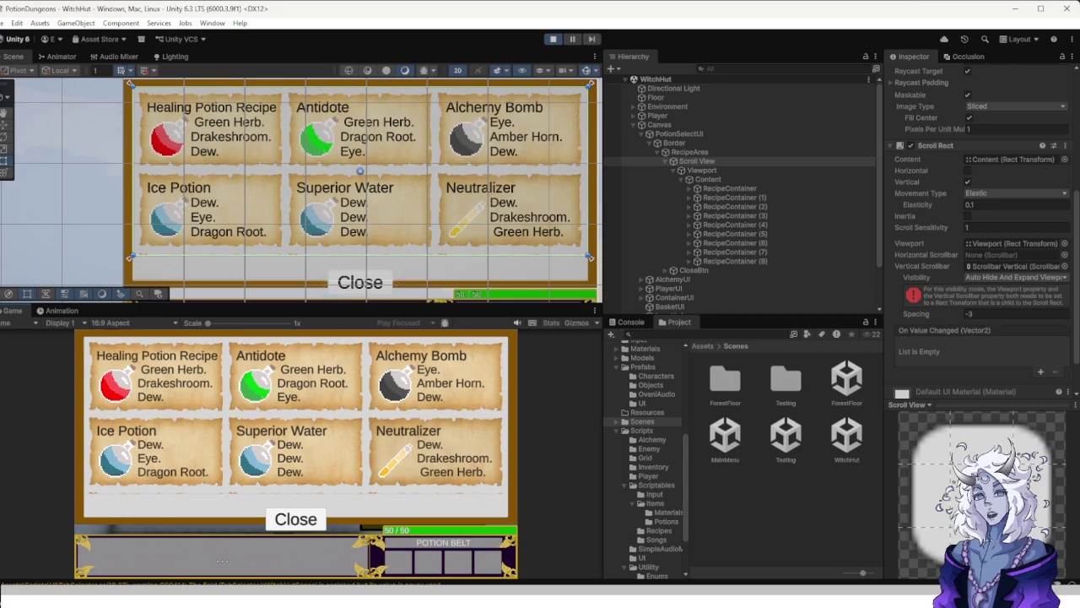
pyautogui.scroll(-1, 979, 211)
pyautogui.scroll(1, 979, 211)
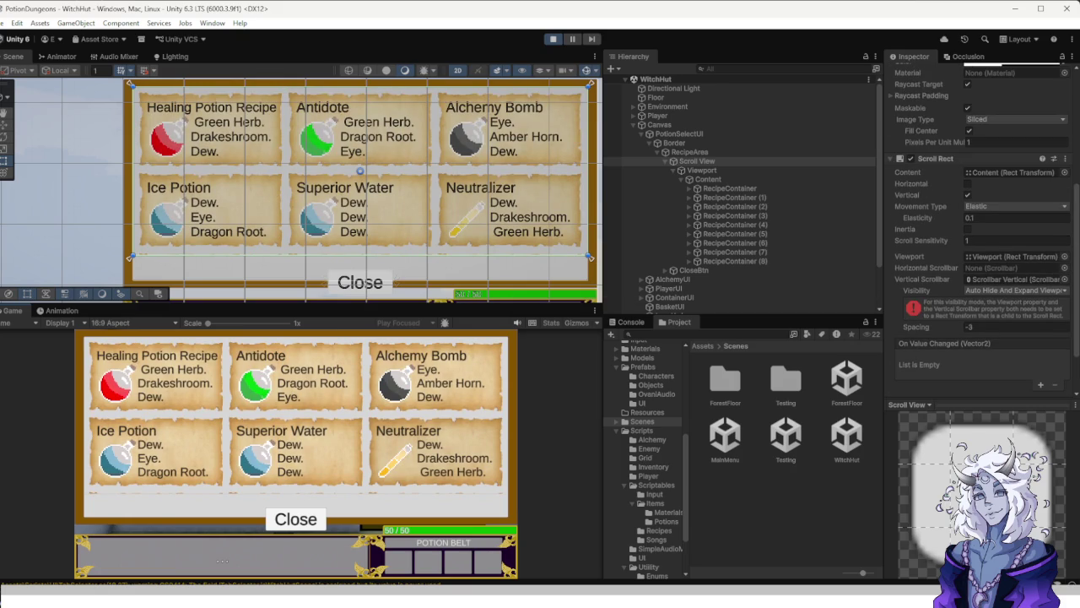
pyautogui.scroll(1, 979, 211)
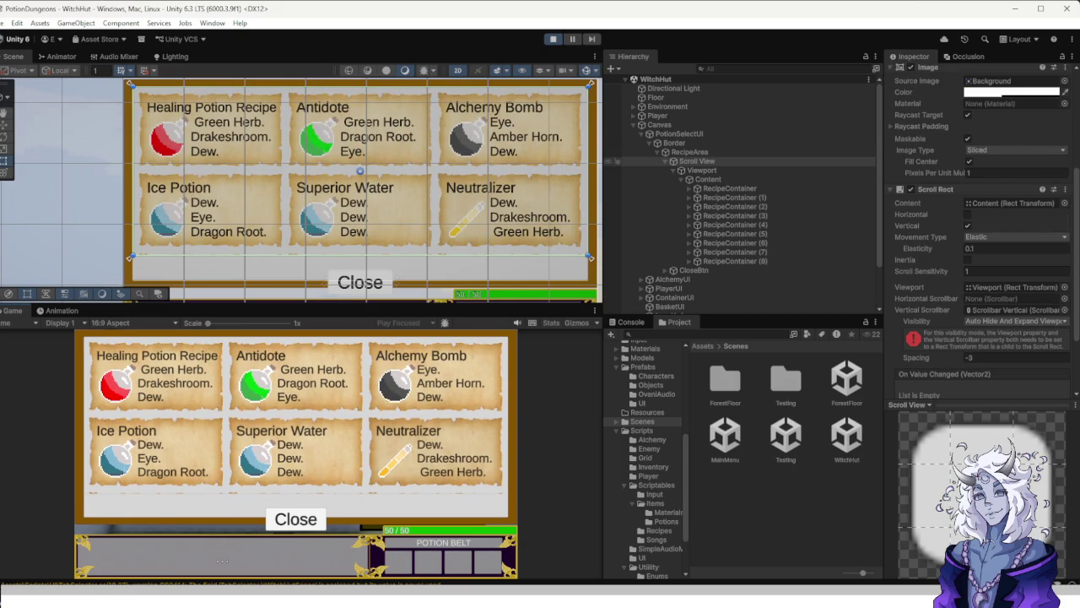
pyautogui.scroll(-3, 979, 228)
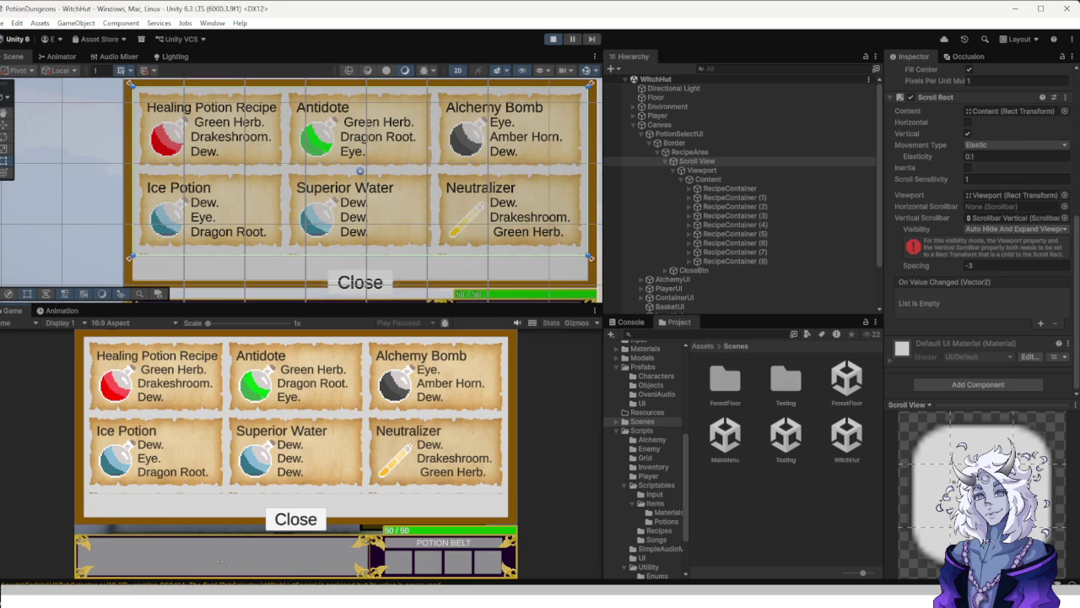
# Ping the linked Scrollbar Vertical, then inspect the Scroll View, its Scrollbar Vertical child and Content.
pyautogui.doubleClick(1012, 217)
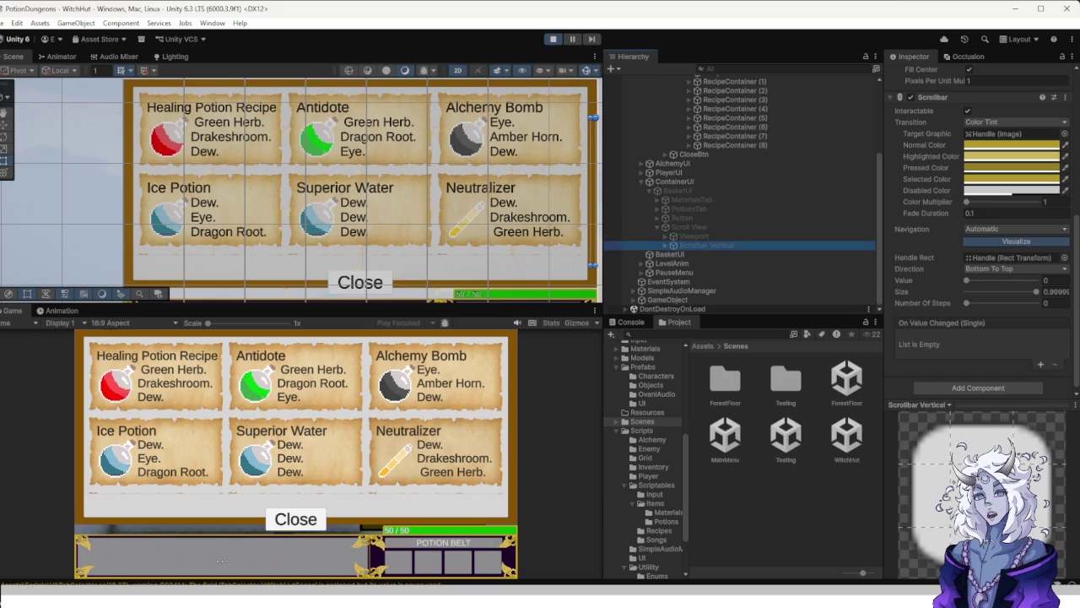
pyautogui.scroll(5, 620, 202)
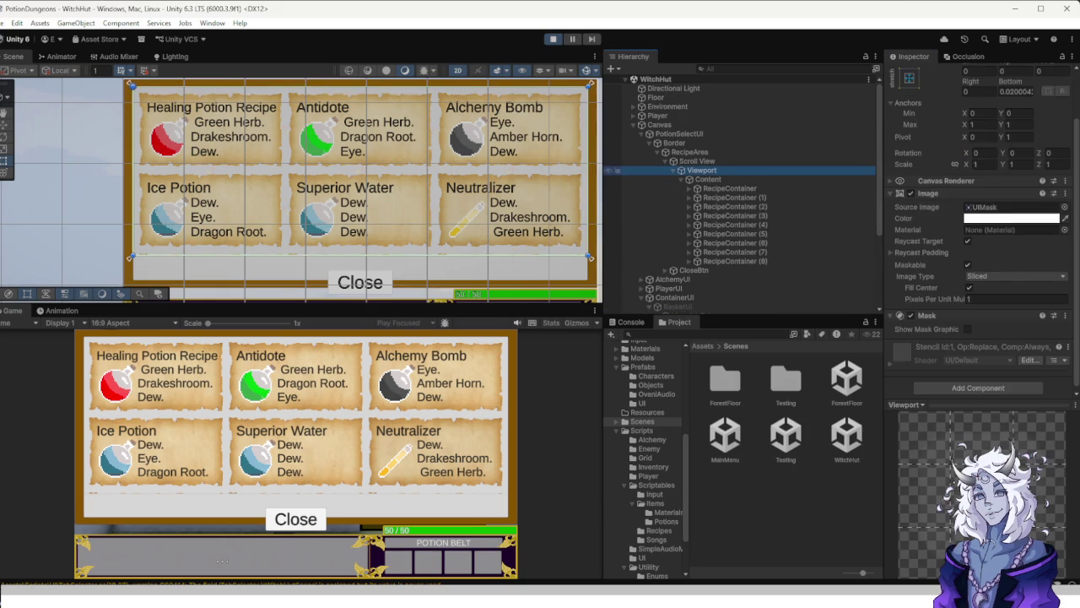
pyautogui.click(697, 160)
pyautogui.click(701, 270)
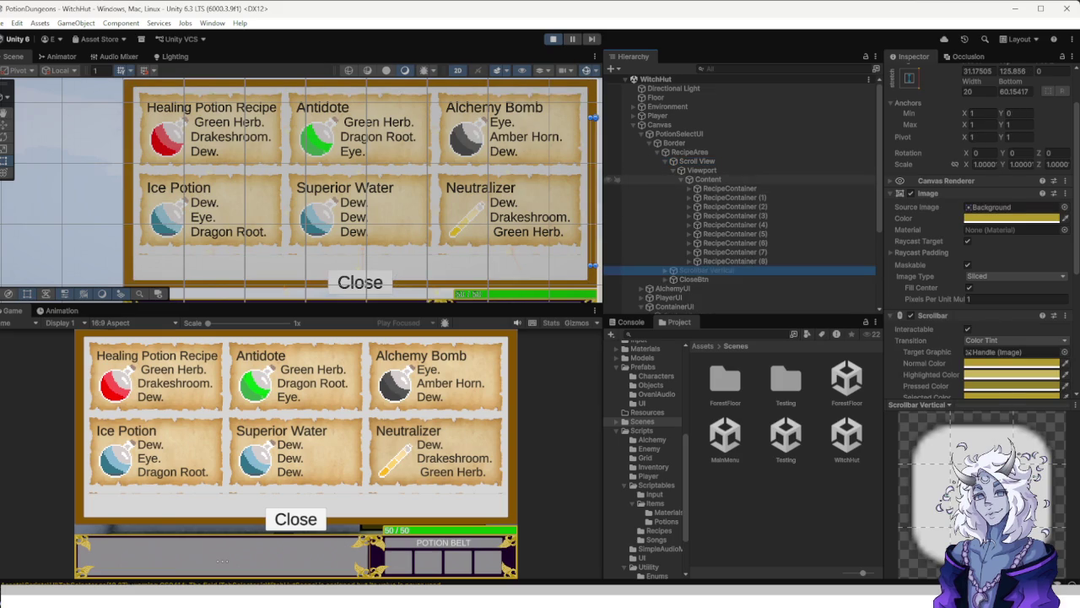
pyautogui.click(616, 179)
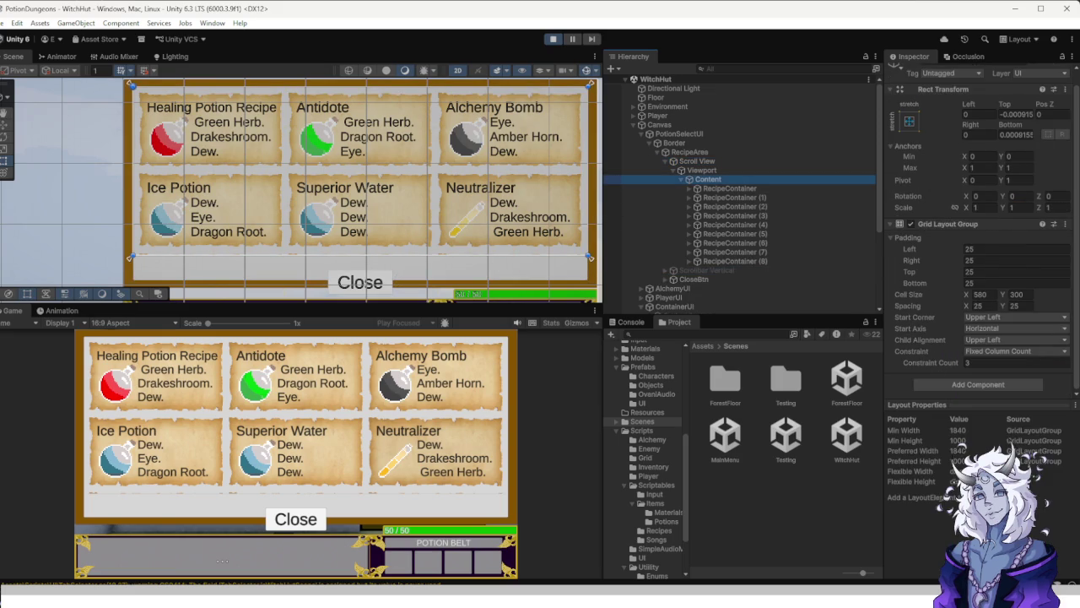
pyautogui.scroll(-3, 296, 413)
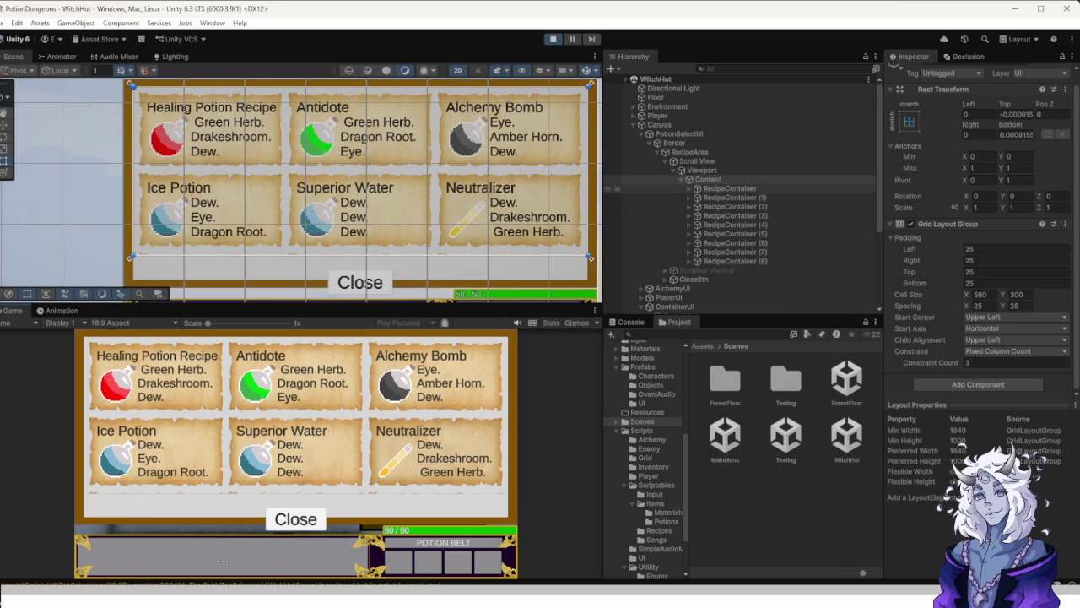
pyautogui.click(697, 160)
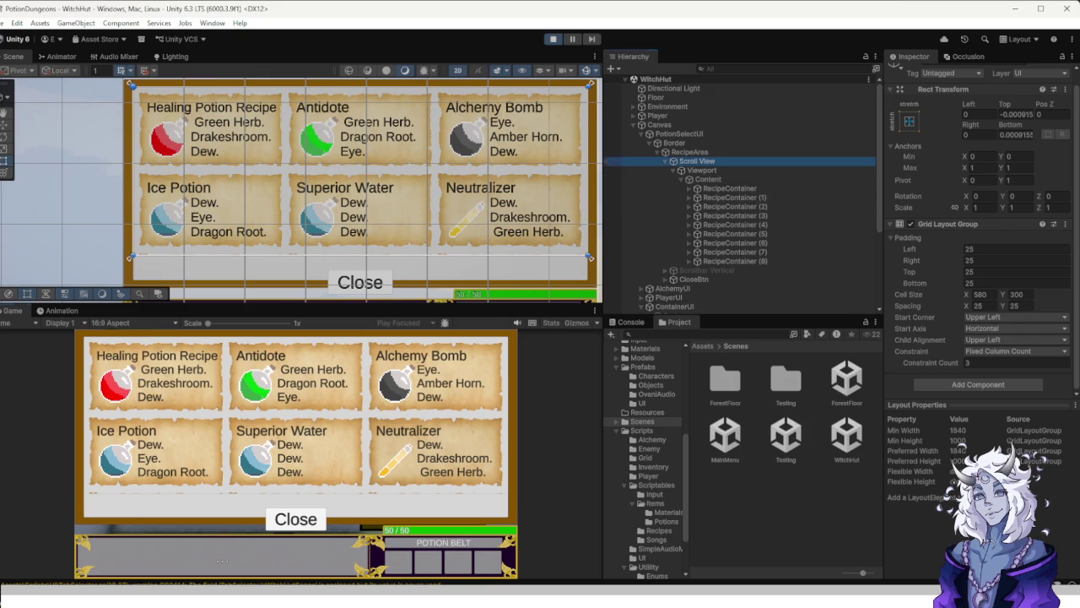
pyautogui.click(707, 270)
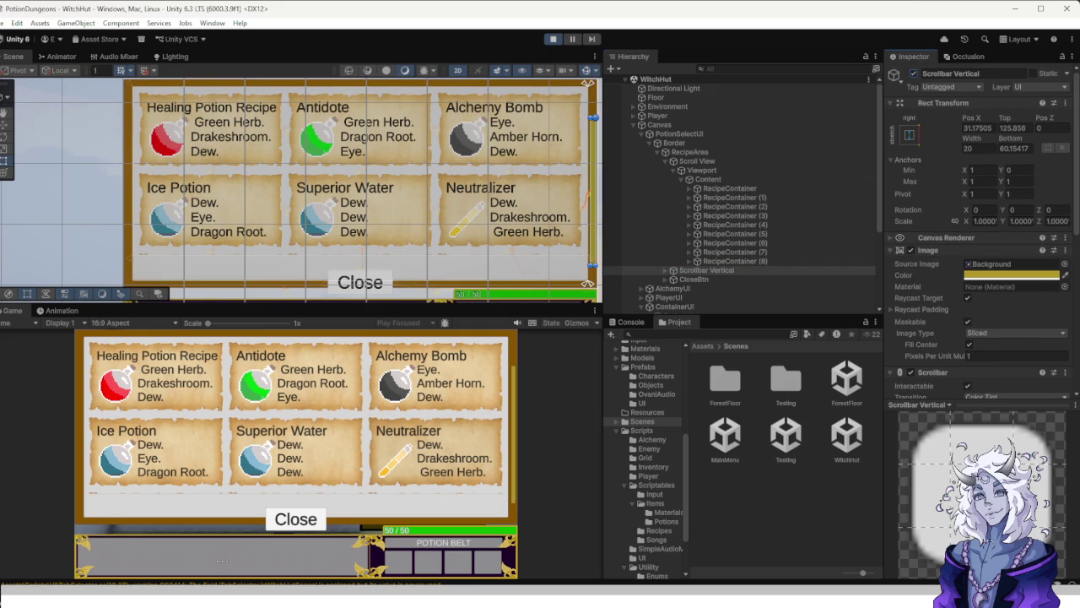
pyautogui.scroll(-2, 295, 414)
pyautogui.scroll(2, 296, 414)
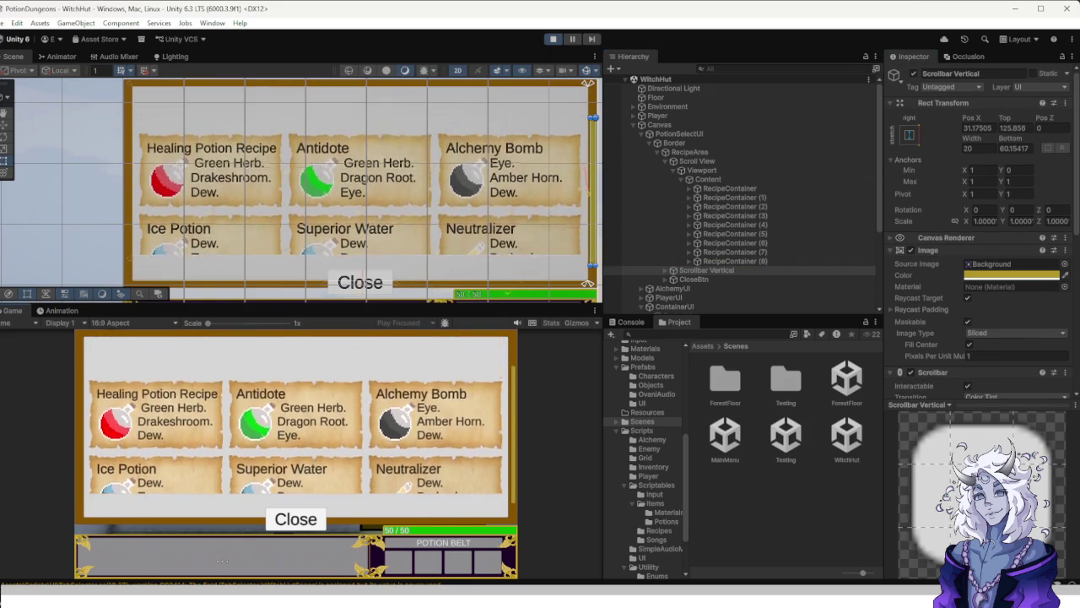
pyautogui.scroll(-2, 979, 253)
pyautogui.scroll(-5, 979, 253)
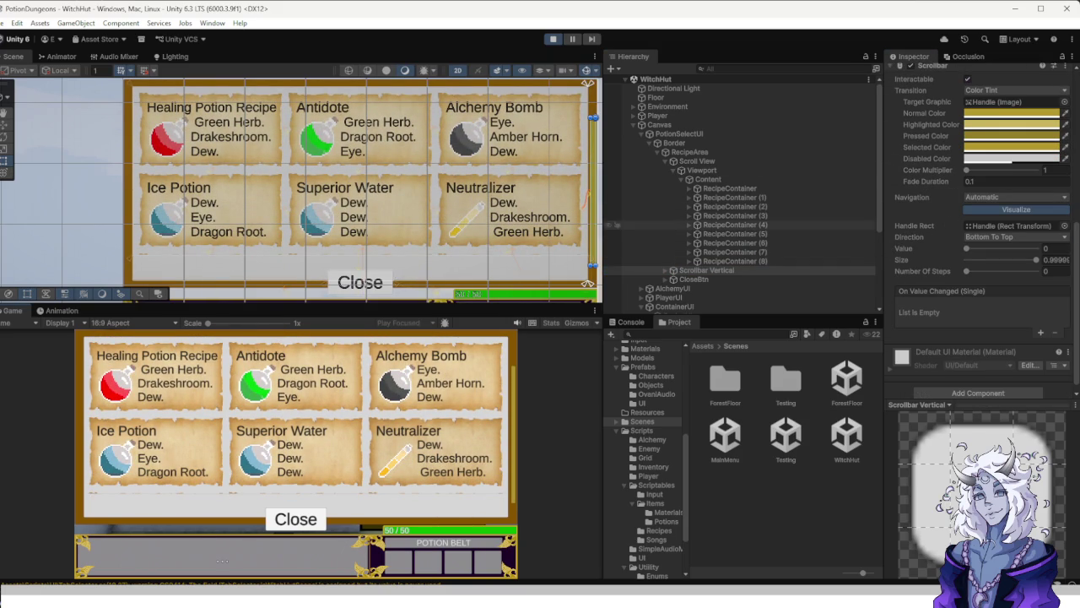
pyautogui.click(611, 161)
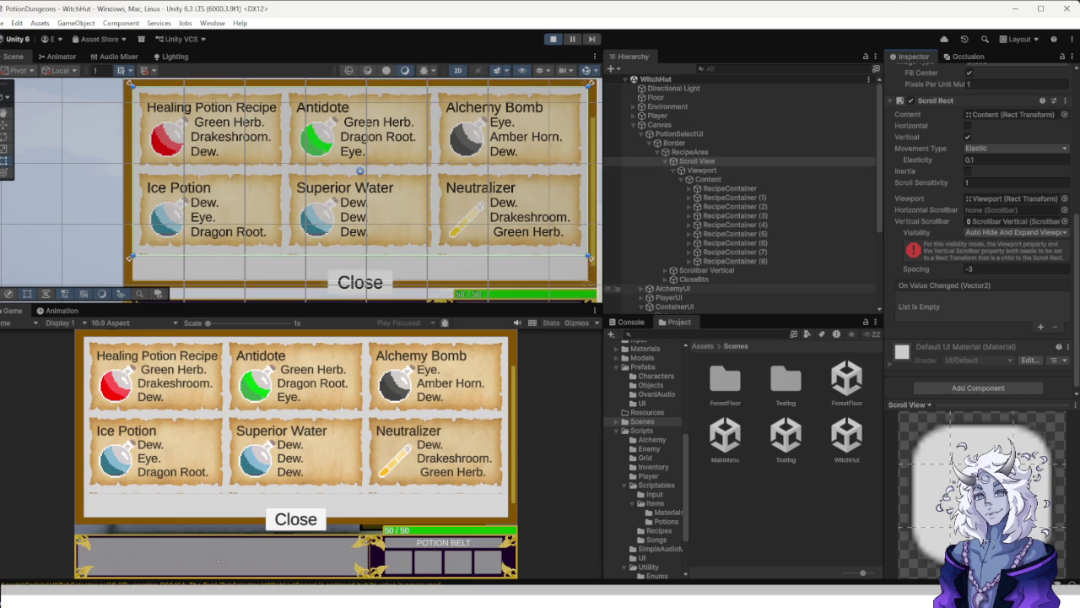
pyautogui.click(706, 270)
pyautogui.click(697, 161)
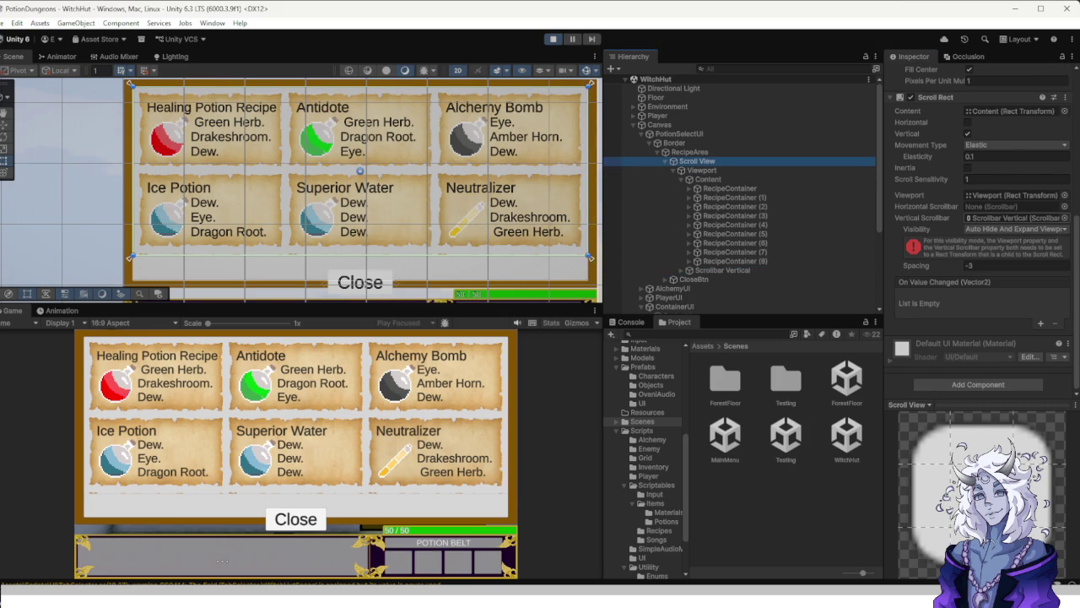
# Drag the recipe panel's Scrollbar Vertical into the Vertical Scrollbar field and inspect its settings.
pyautogui.click(722, 270)
pyautogui.moveTo(722, 264)
pyautogui.mouseDown()
pyautogui.moveTo(1012, 207)
pyautogui.moveTo(1012, 218)
pyautogui.mouseUp()
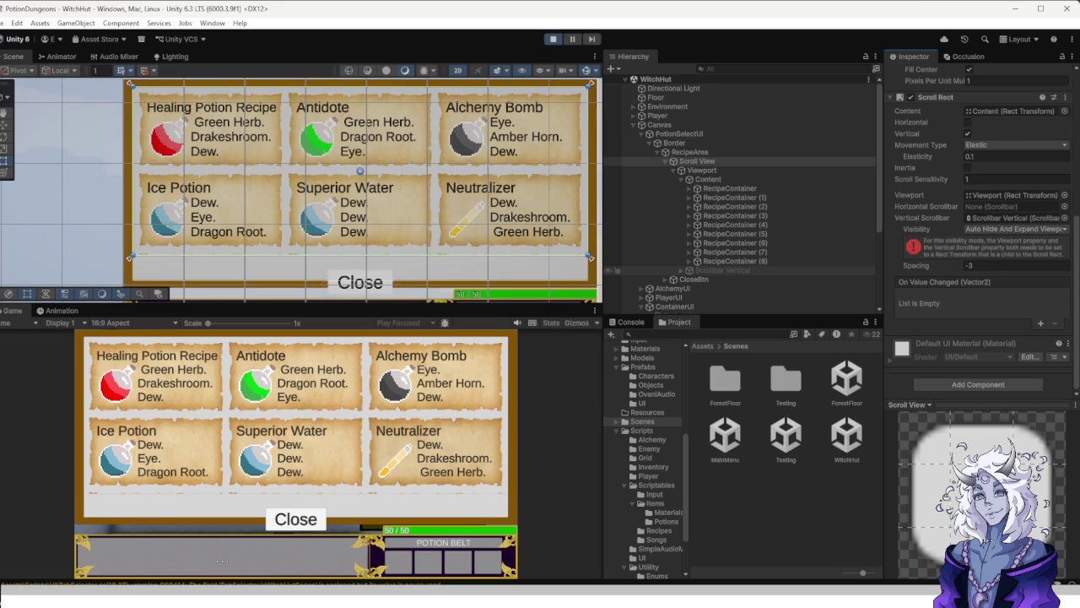
pyautogui.click(722, 270)
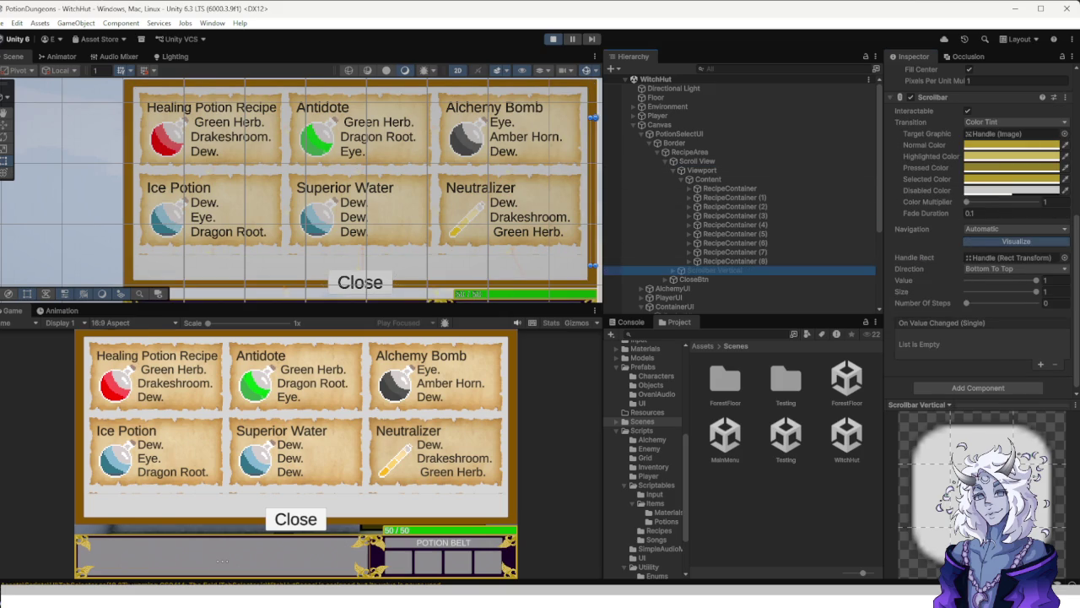
pyautogui.click(702, 170)
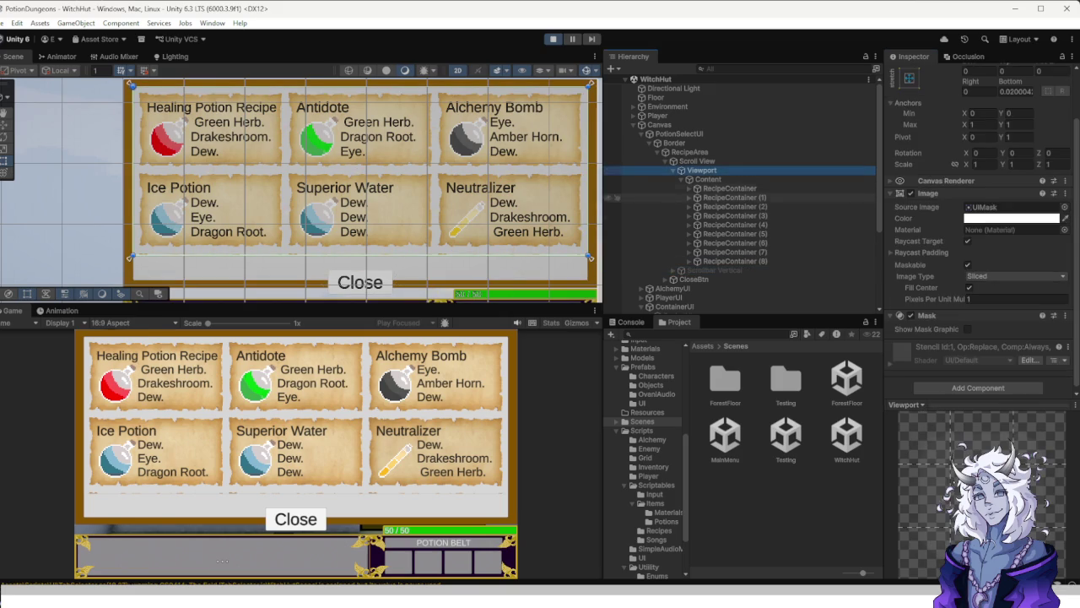
pyautogui.click(697, 161)
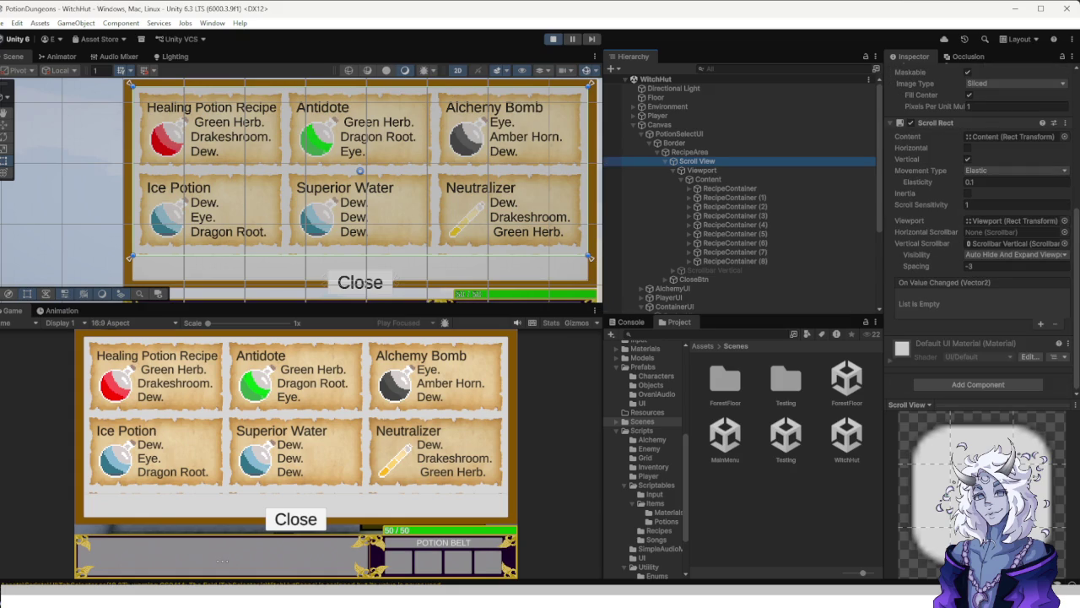
pyautogui.click(616, 270)
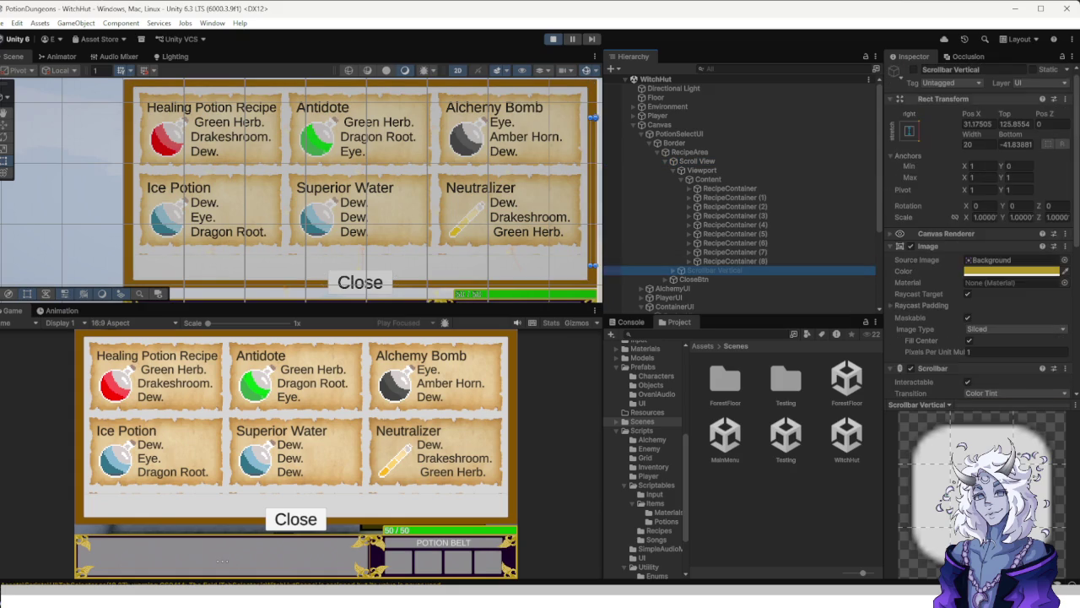
pyautogui.click(912, 69)
# Review the Viewport and Scroll View settings, then scroll the recipe list to test it.
pyautogui.click(613, 170)
pyautogui.scroll(-1, 970, 253)
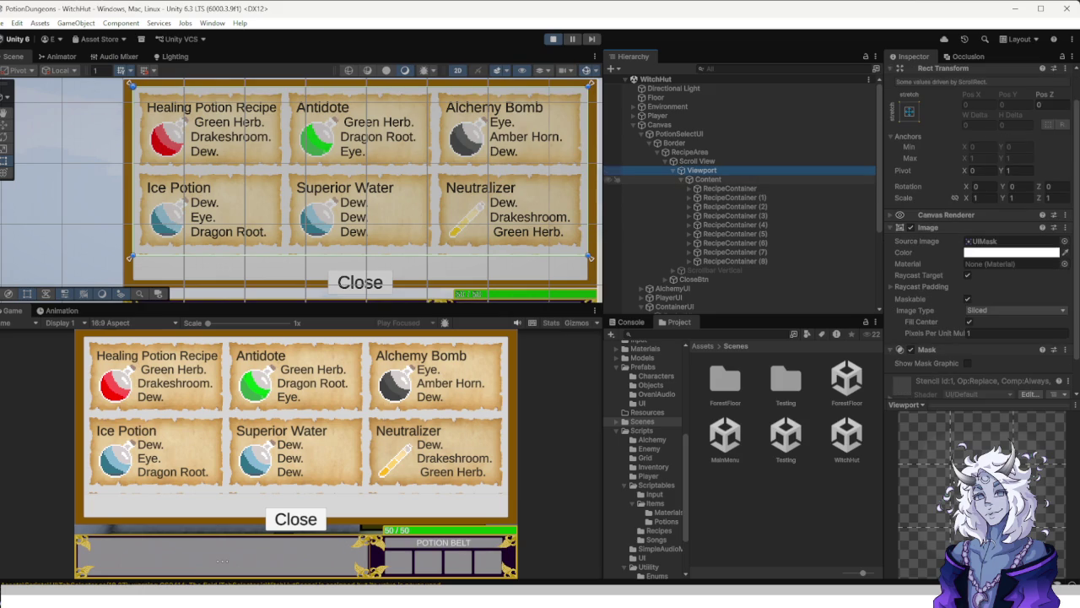
pyautogui.click(621, 160)
pyautogui.scroll(-5, 979, 253)
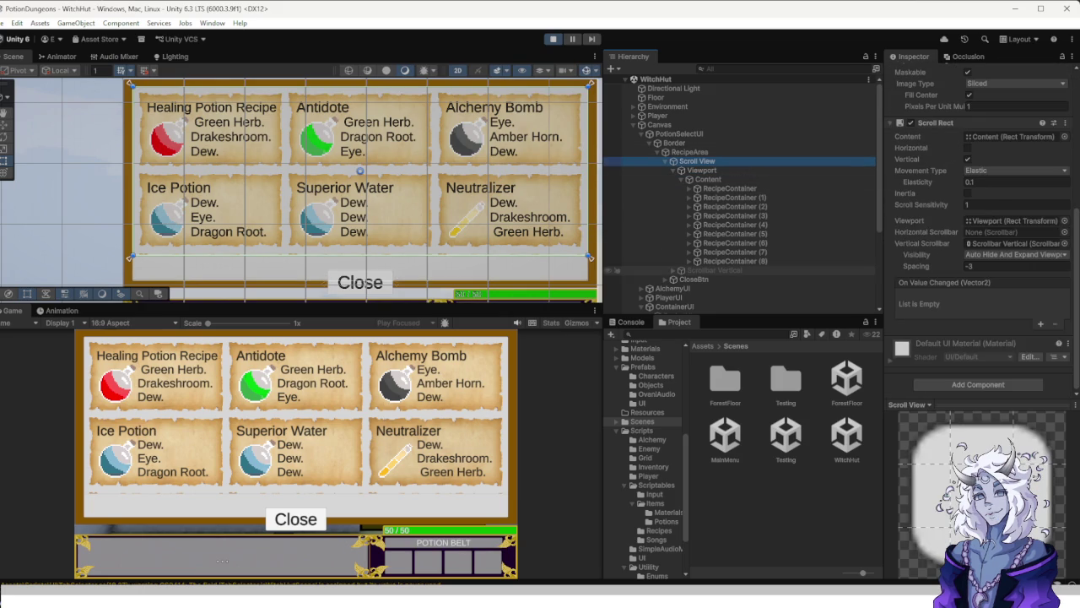
pyautogui.scroll(-1, 296, 422)
pyautogui.scroll(1, 296, 414)
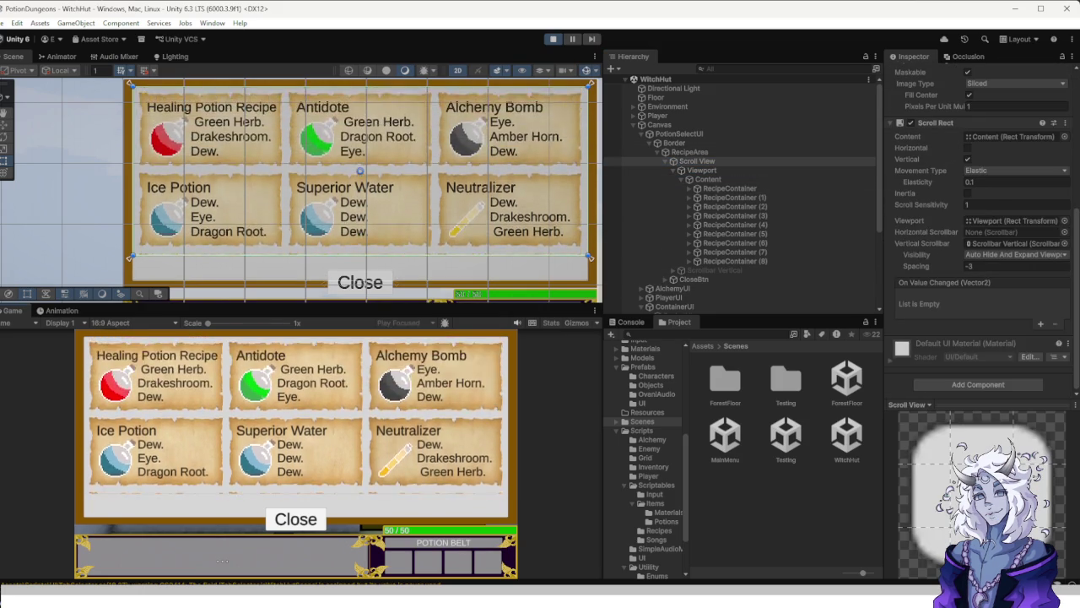
pyautogui.scroll(-1, 295, 414)
pyautogui.scroll(1, 295, 414)
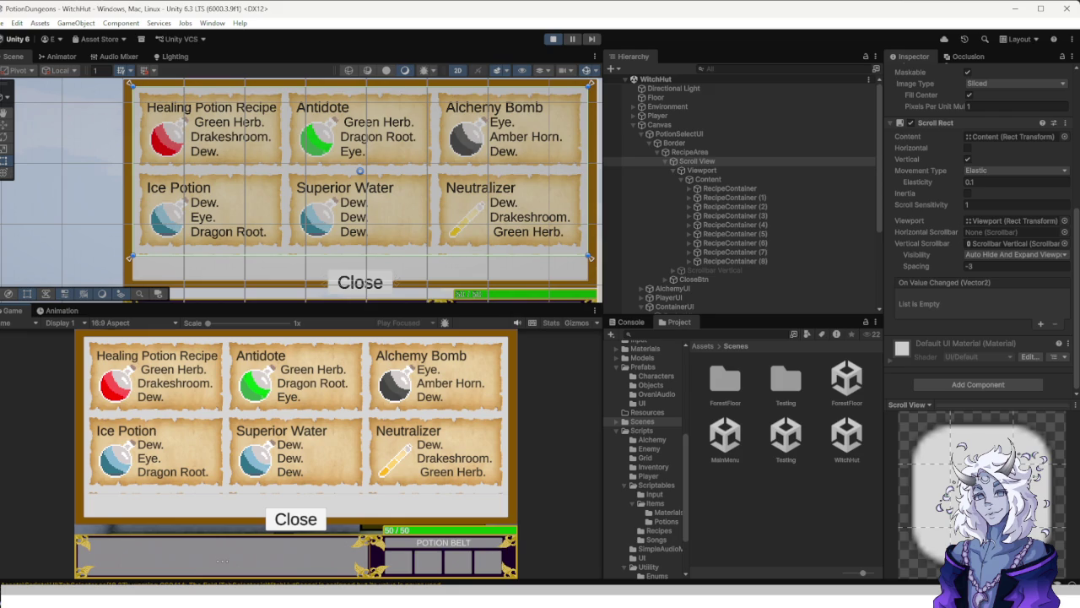
pyautogui.scroll(5, 979, 228)
pyautogui.scroll(-3, 979, 228)
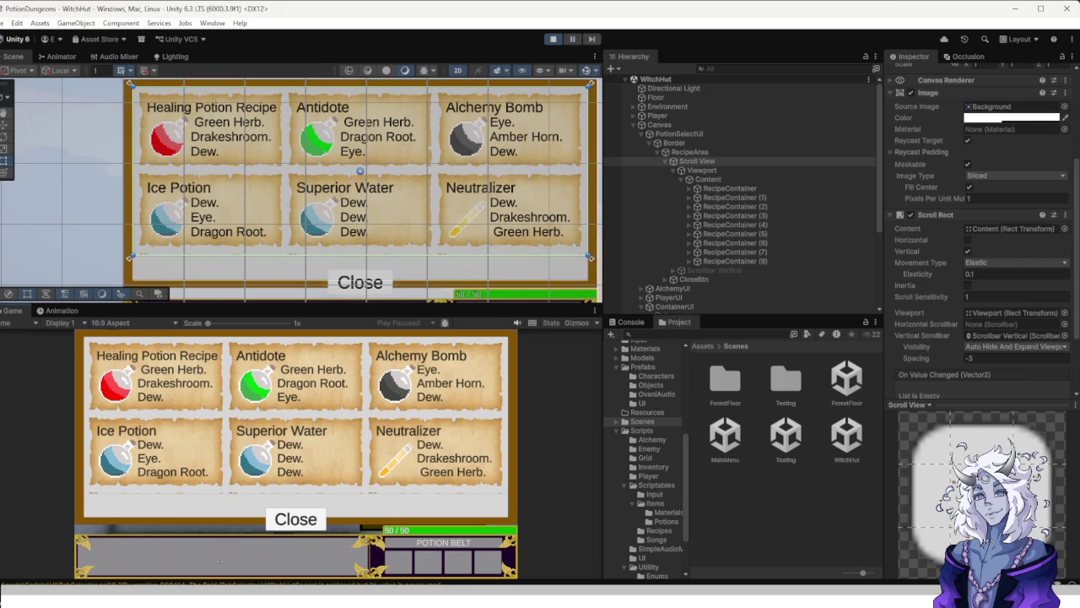
# Set Content as the Scroll Rect's content object, then exit Play mode with Ctrl+P.
pyautogui.click(1064, 228)
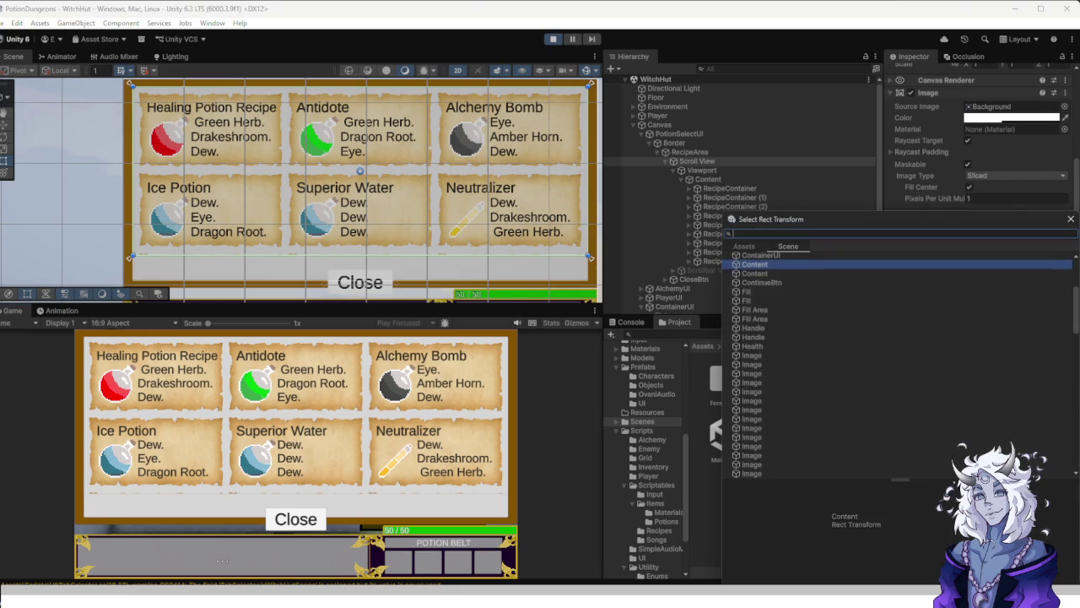
pyautogui.press('Return')
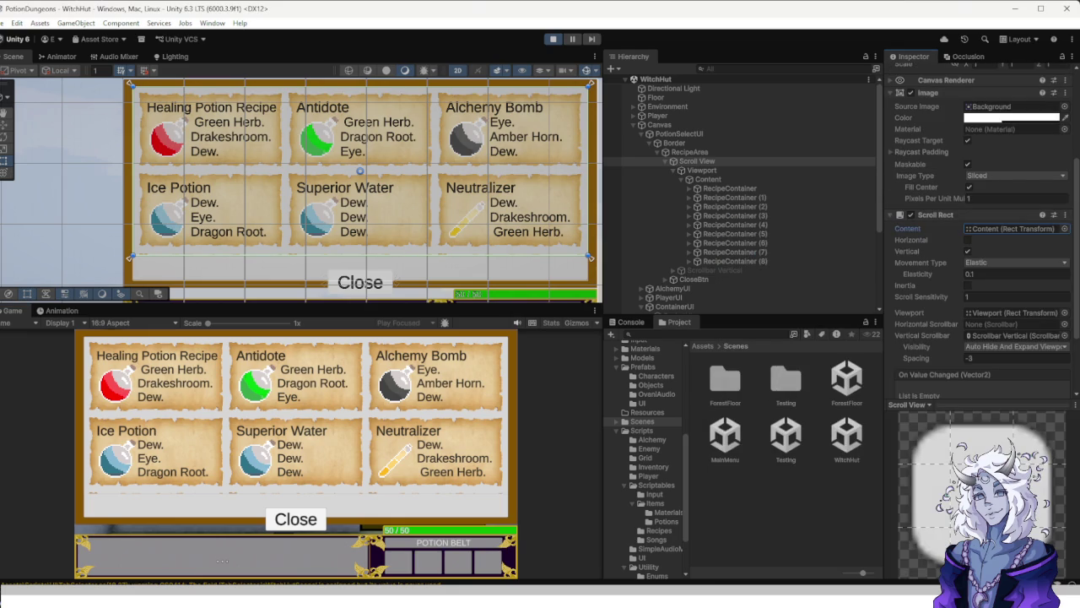
pyautogui.scroll(3, 979, 228)
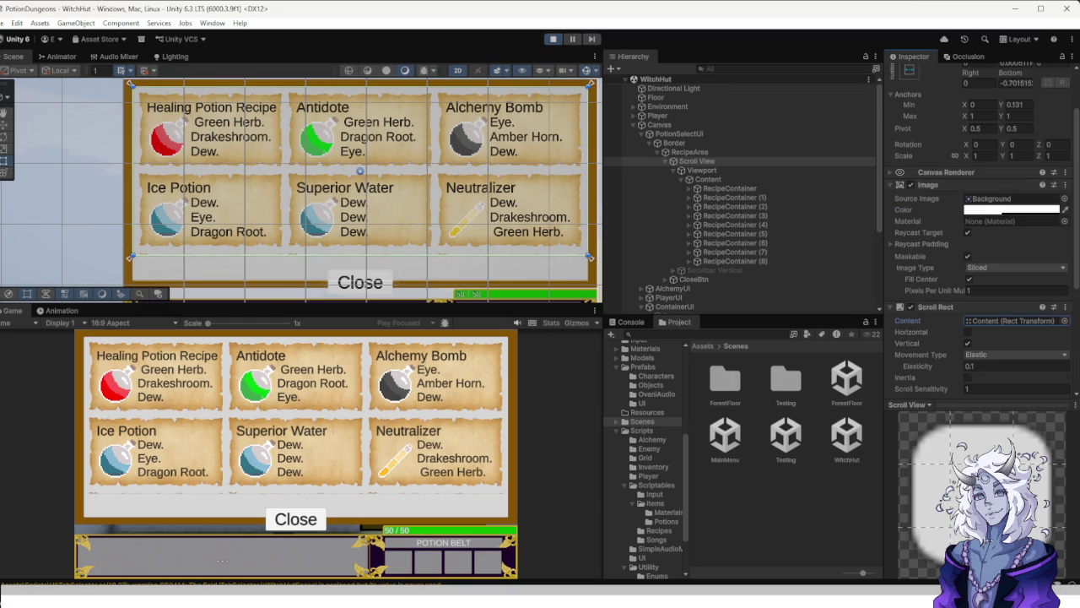
pyautogui.scroll(-5, 979, 228)
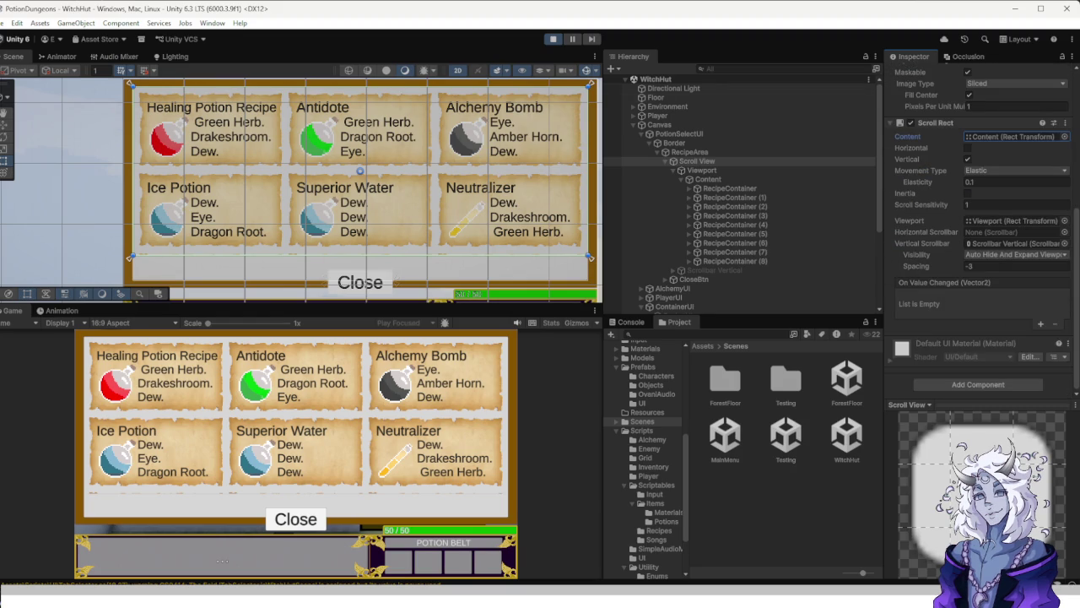
pyautogui.hotkey('ctrl', 'p')
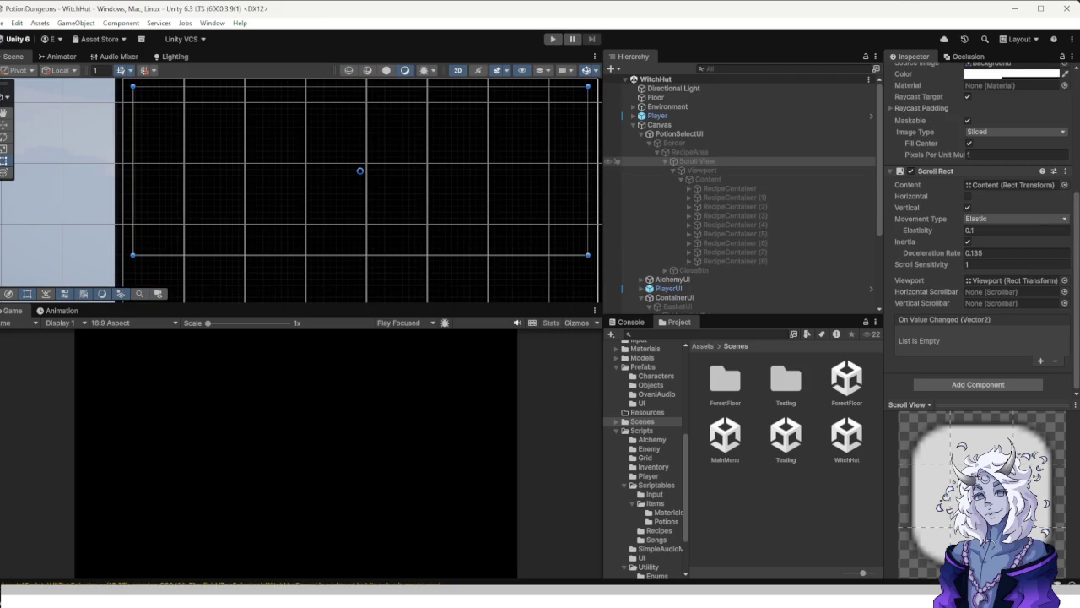
# Give the recipe Content the stretch-stretch anchor preset (Top 191, Bottom -191) and start Play mode.
pyautogui.click(702, 170)
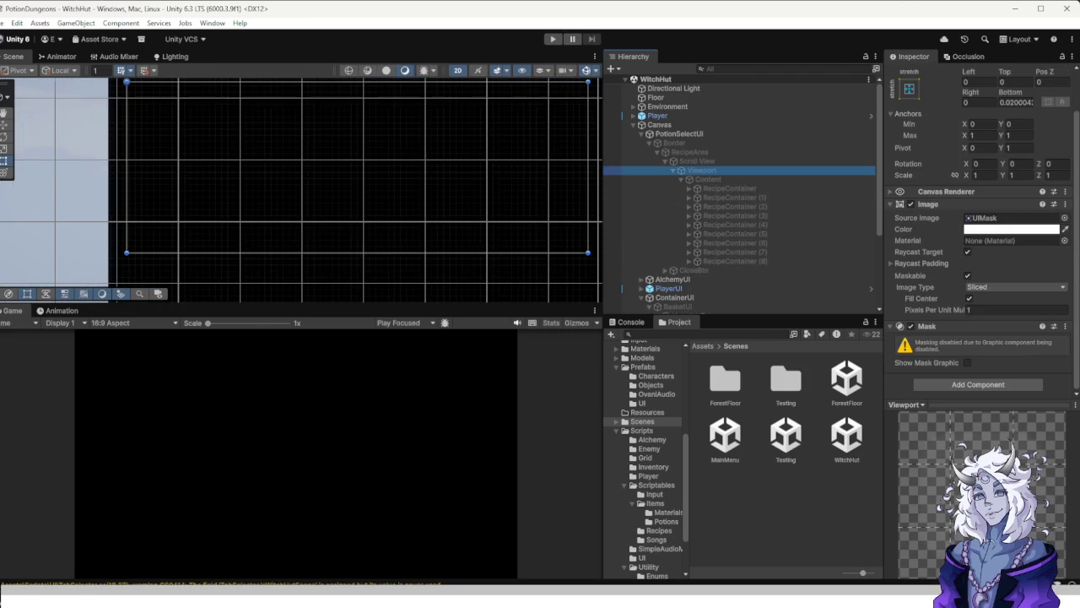
pyautogui.click(708, 179)
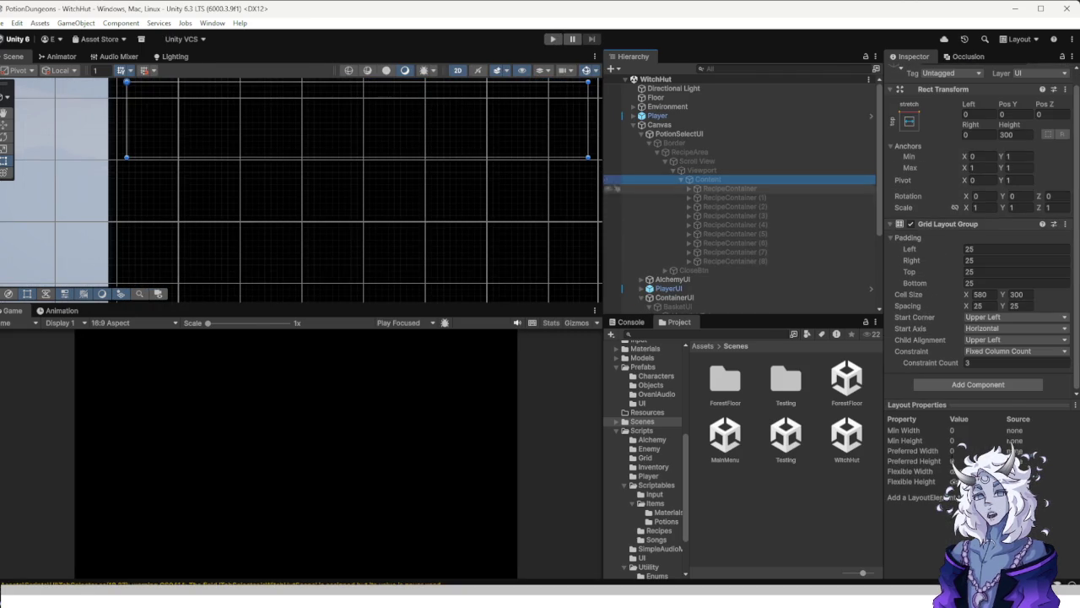
pyautogui.click(909, 121)
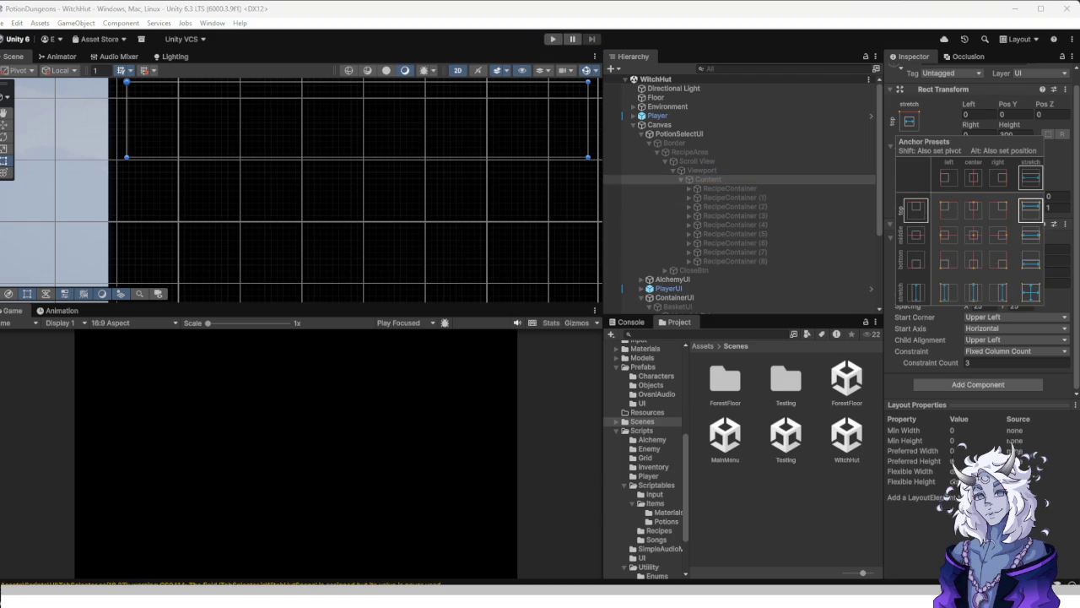
pyautogui.click(1030, 292)
pyautogui.scroll(-3, 396, 232)
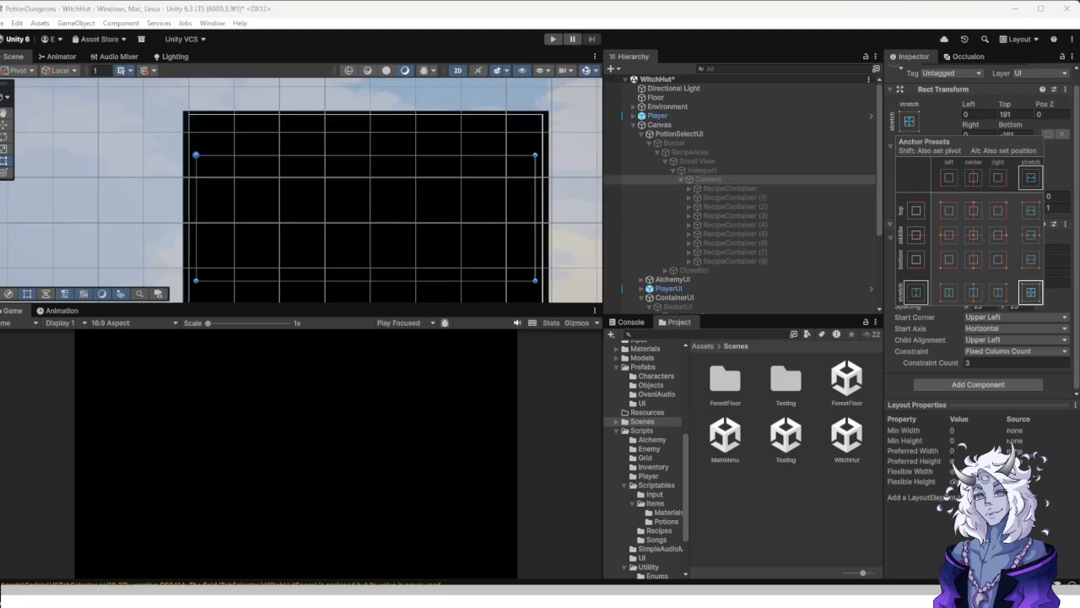
pyautogui.click(702, 170)
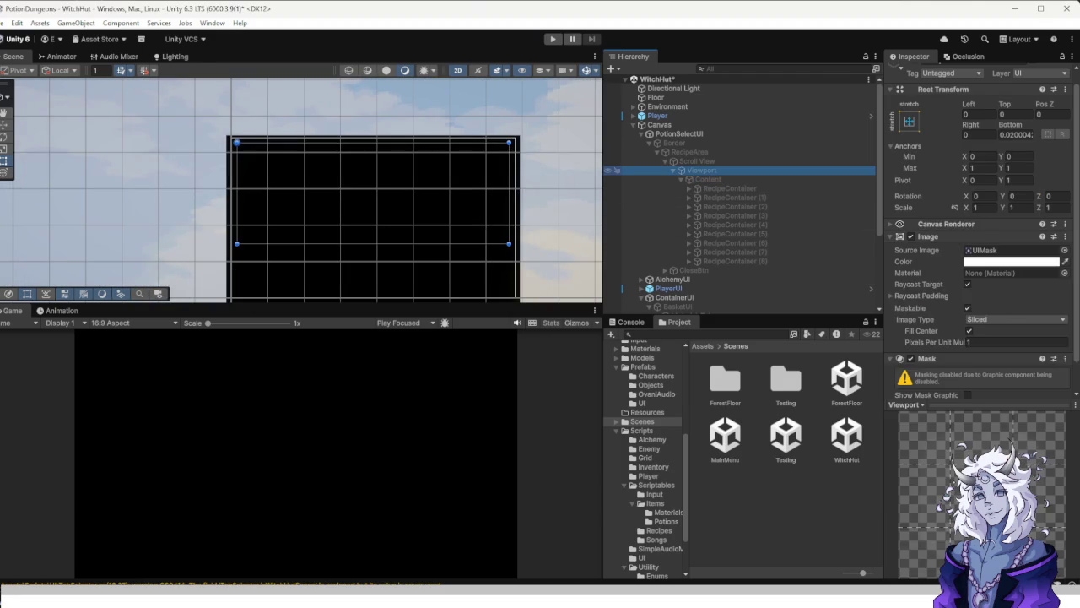
pyautogui.click(708, 179)
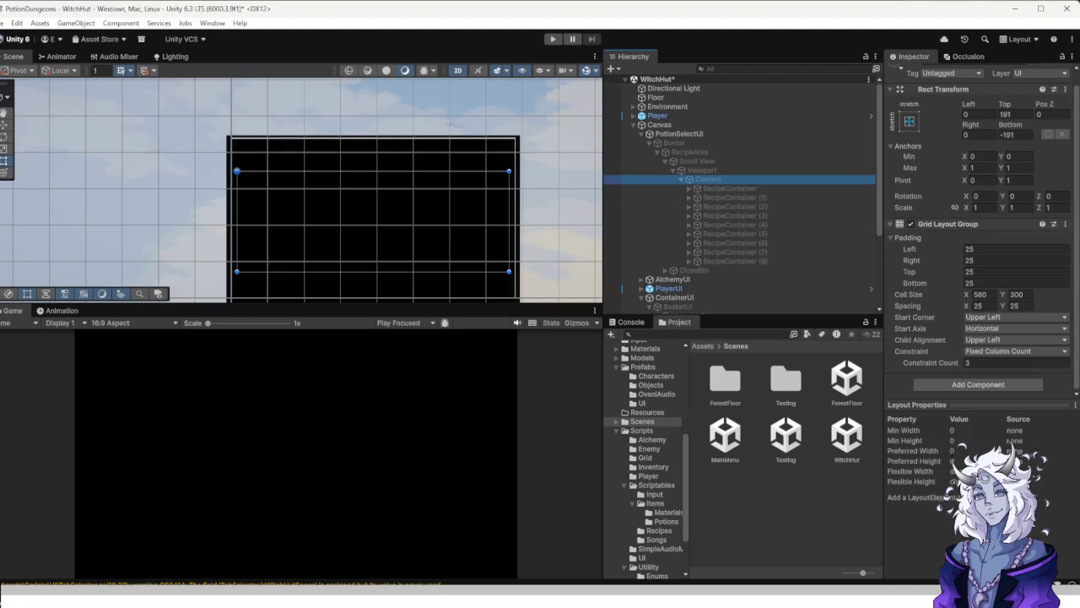
pyautogui.click(552, 39)
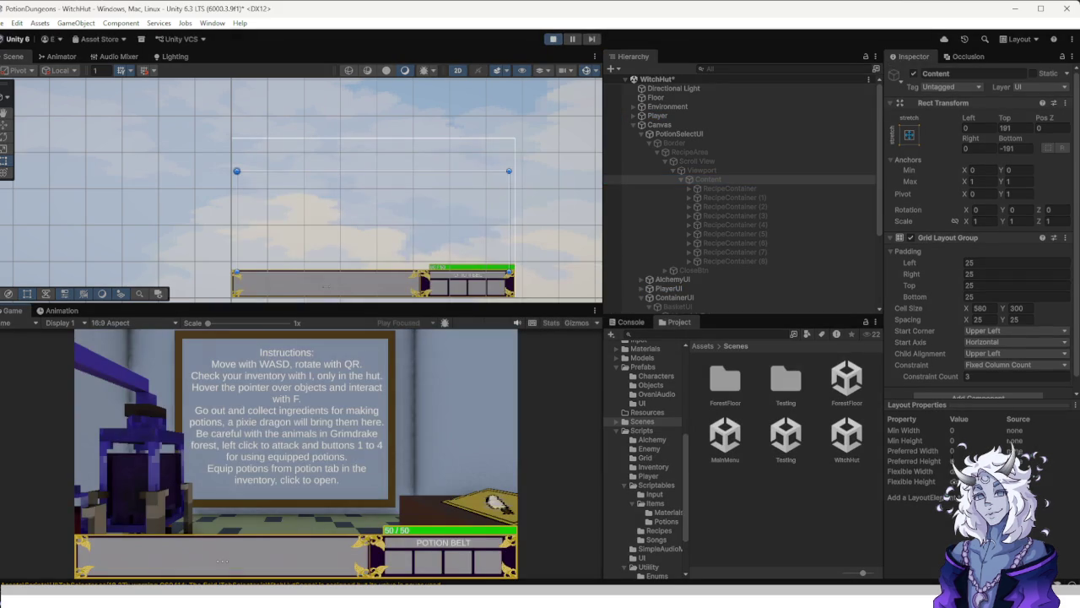
# Face the Recipe Board with R, open it with E, and scroll the recipe list up and down.
pyautogui.press('r')
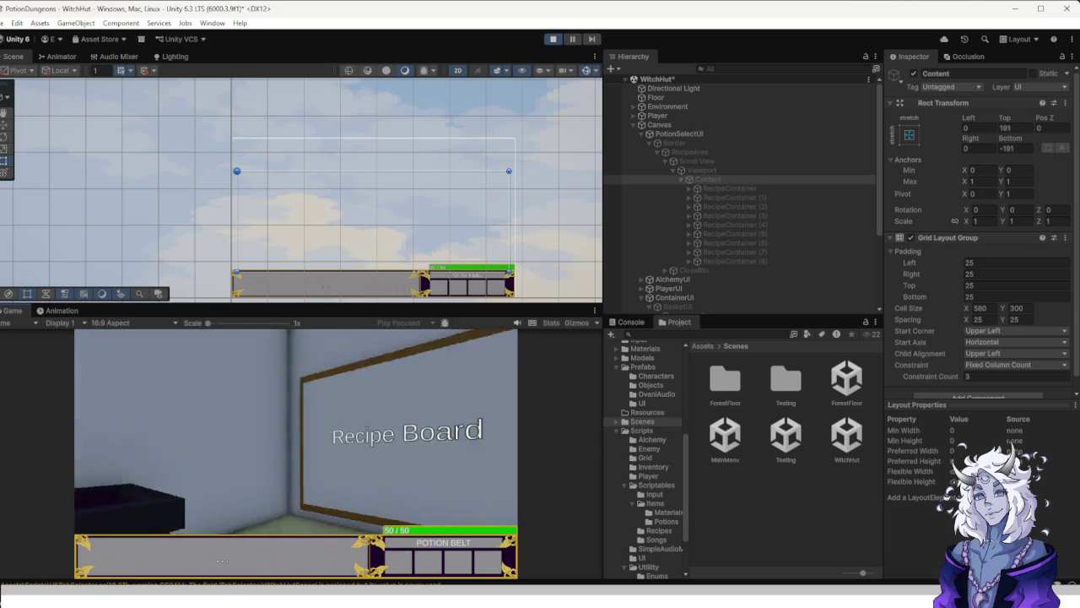
pyautogui.press('e')
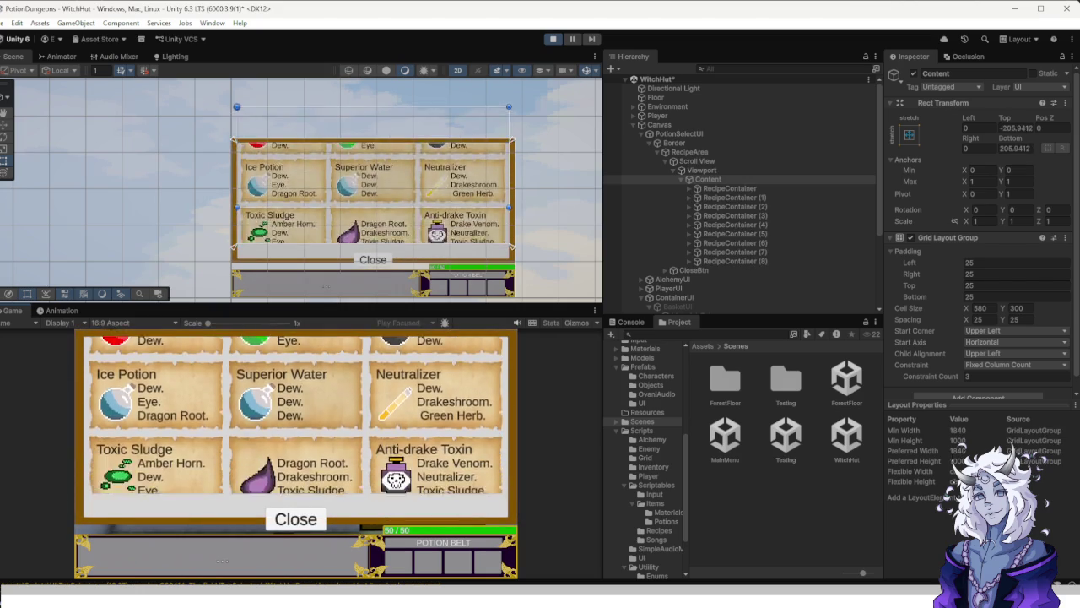
pyautogui.scroll(-3, 296, 414)
pyautogui.scroll(4, 295, 413)
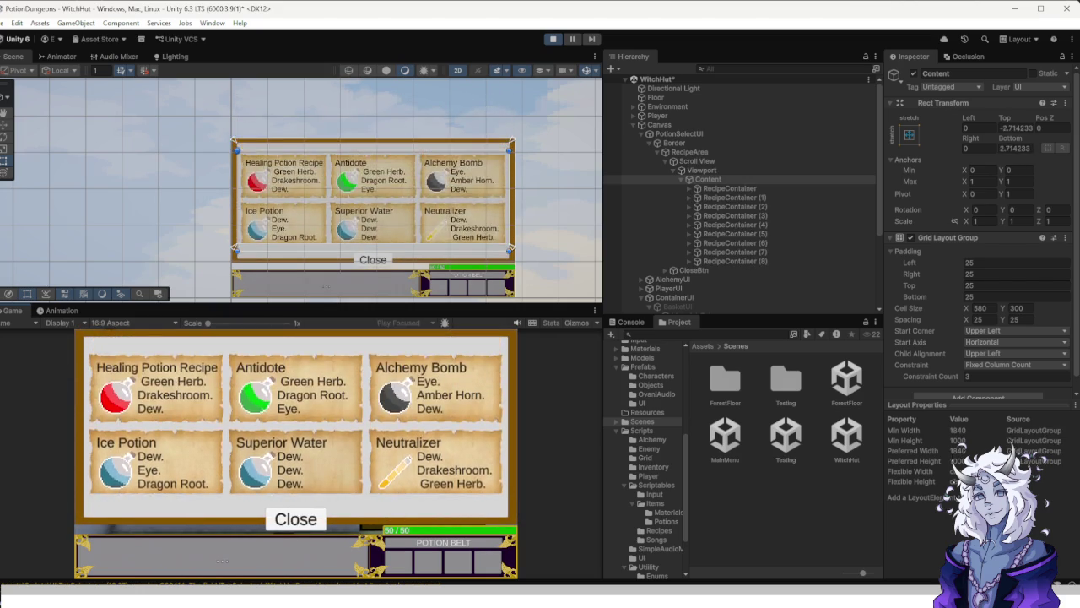
pyautogui.scroll(-3, 295, 413)
pyautogui.scroll(3, 296, 413)
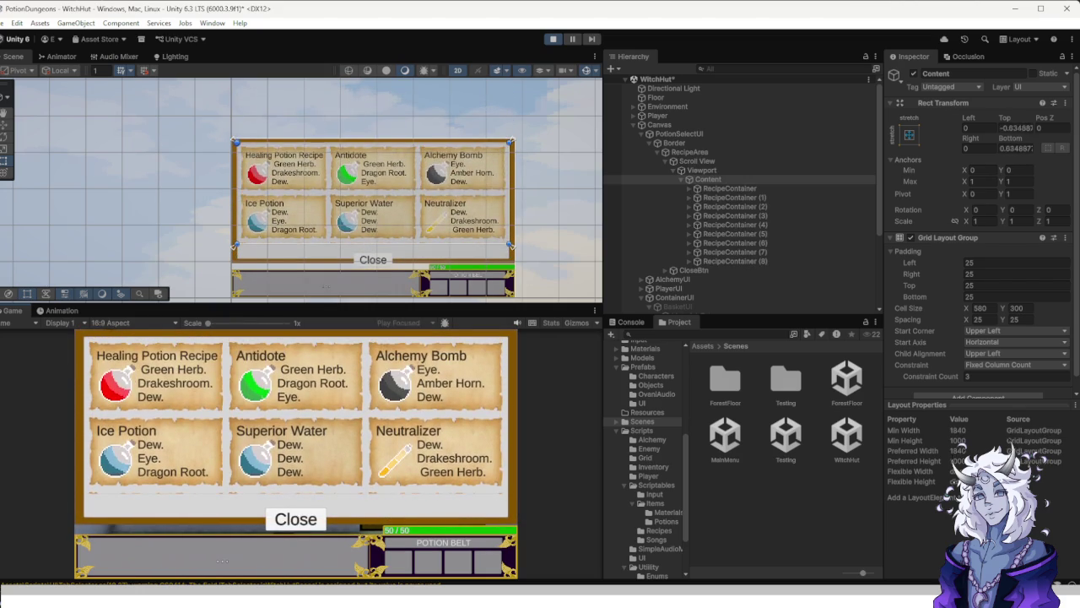
pyautogui.scroll(-3, 296, 414)
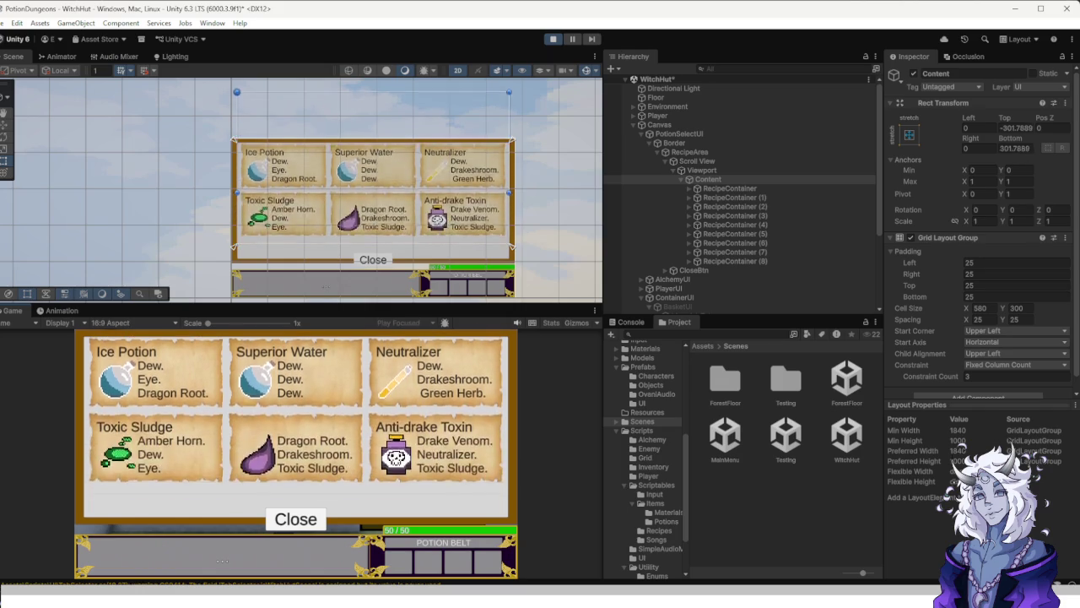
pyautogui.scroll(3, 295, 413)
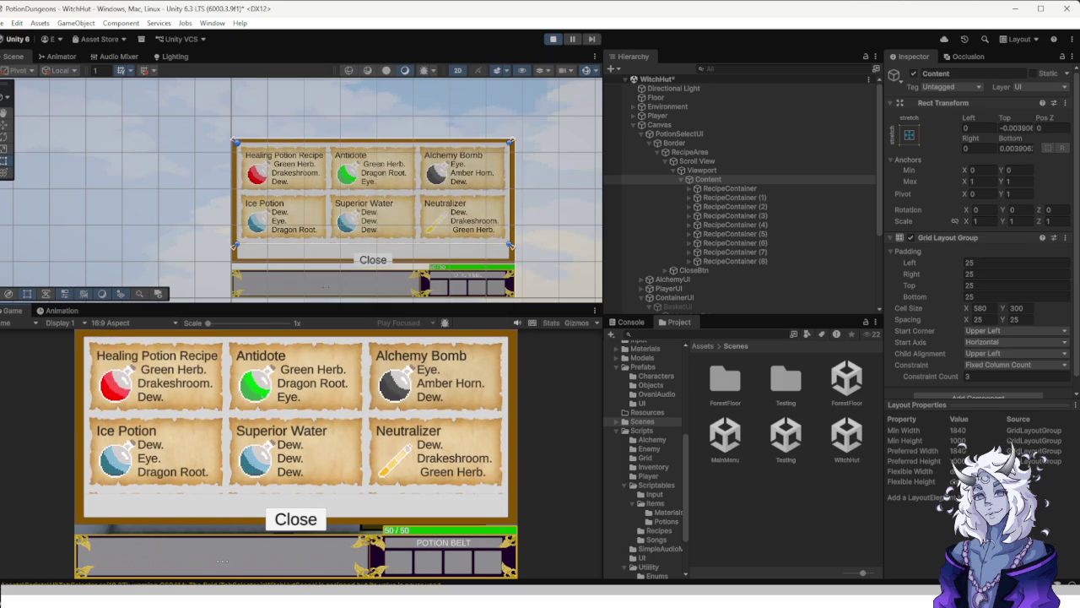
pyautogui.scroll(3, 459, 274)
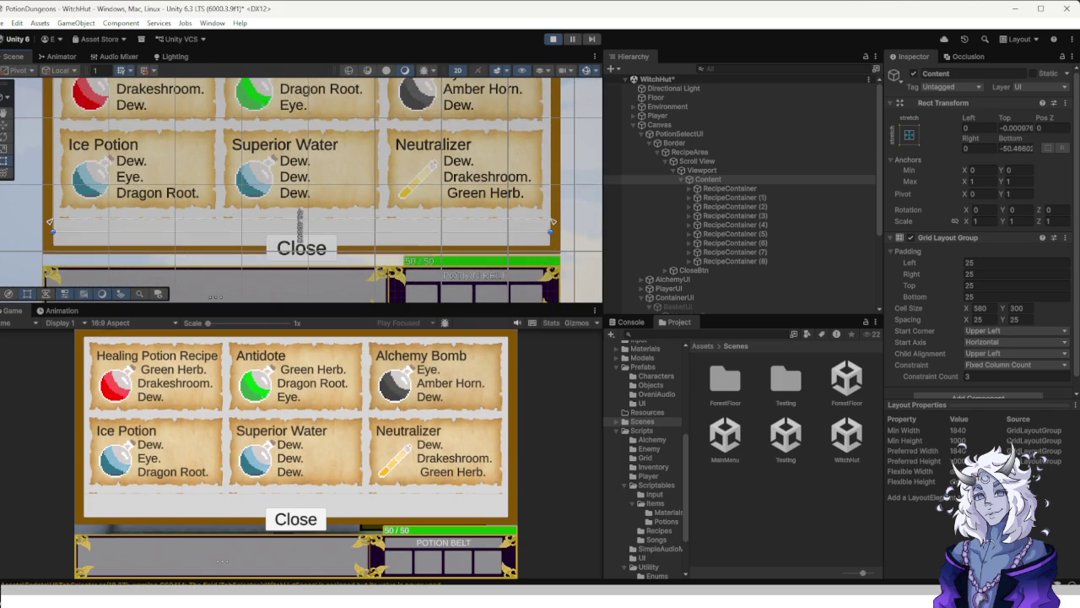
pyautogui.scroll(-3, 553, 220)
pyautogui.scroll(2, 296, 422)
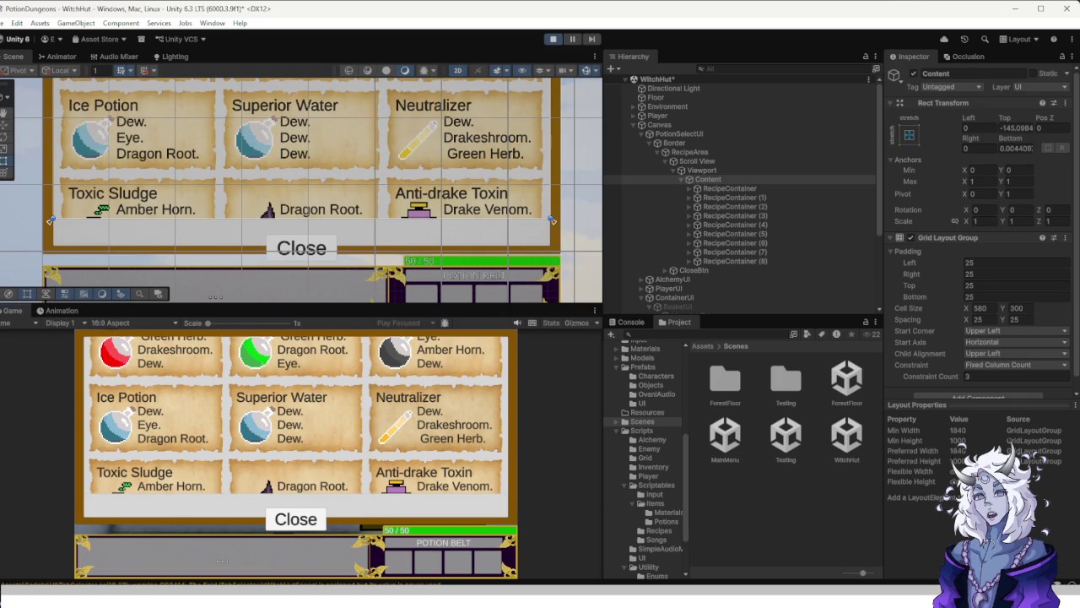
pyautogui.moveTo(551, 219); pyautogui.dragTo(551, 224)
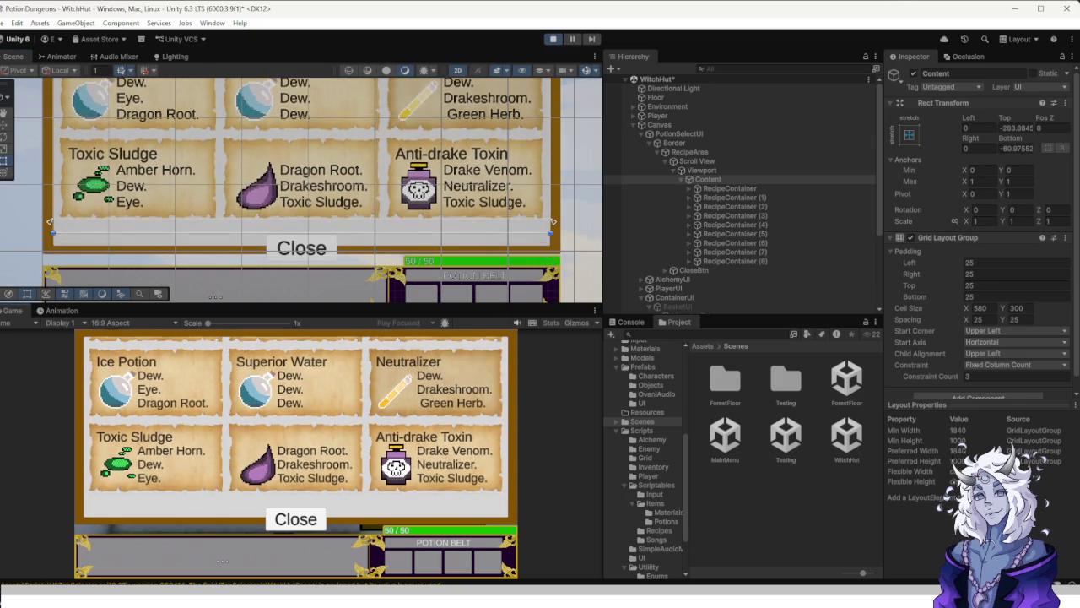
pyautogui.scroll(3, 296, 413)
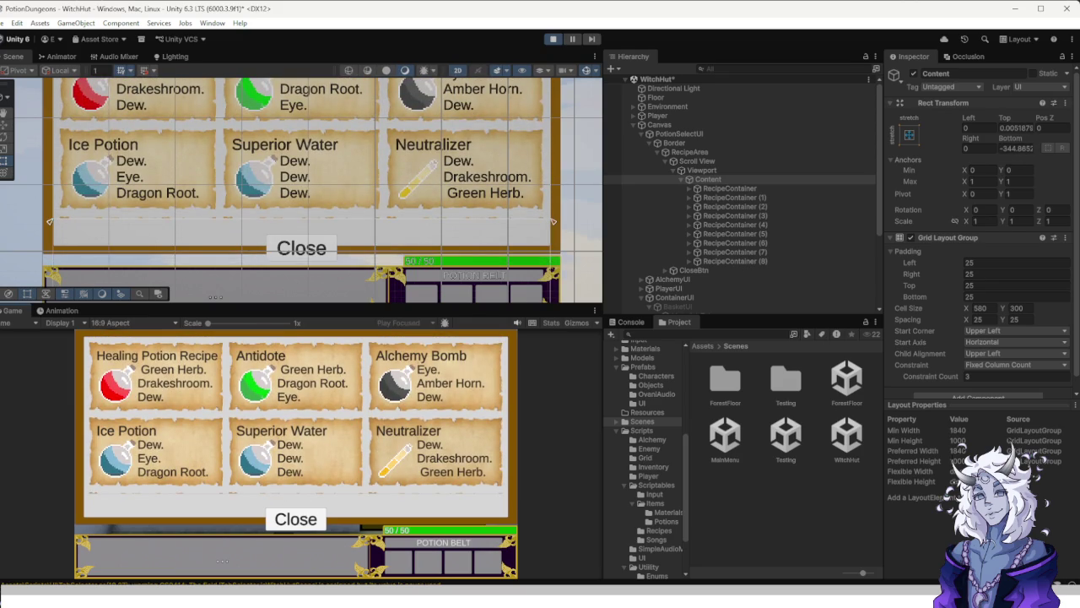
pyautogui.scroll(-3, 295, 414)
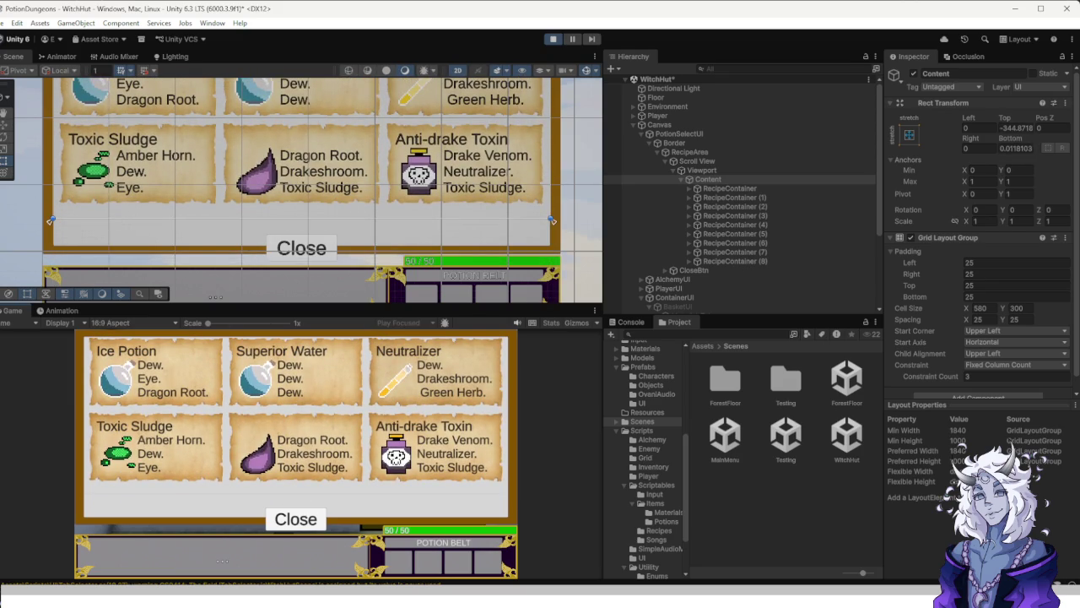
pyautogui.scroll(1, 295, 414)
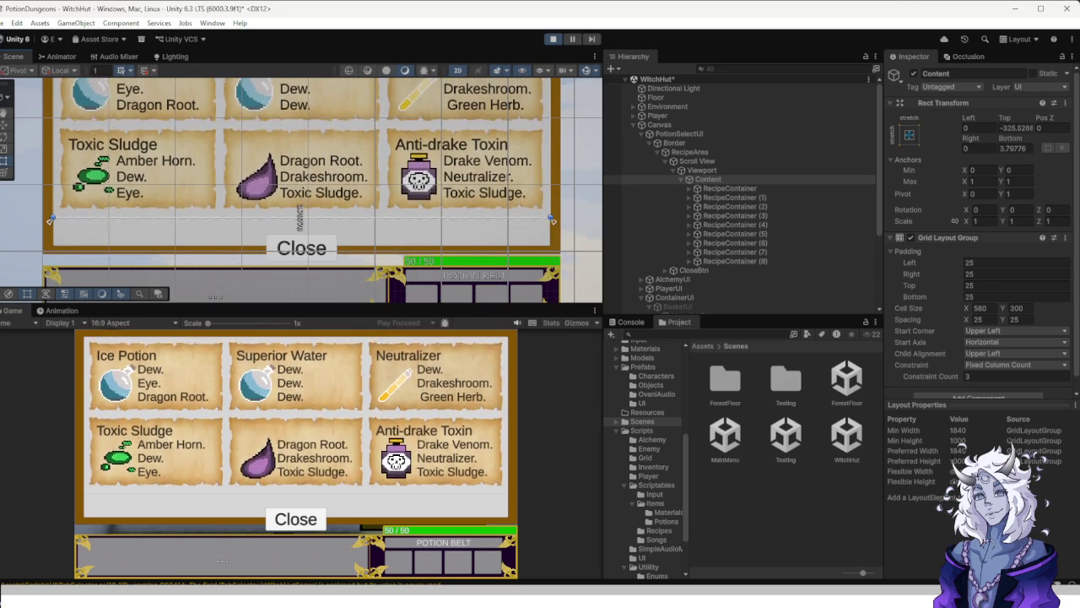
pyautogui.scroll(2, 295, 414)
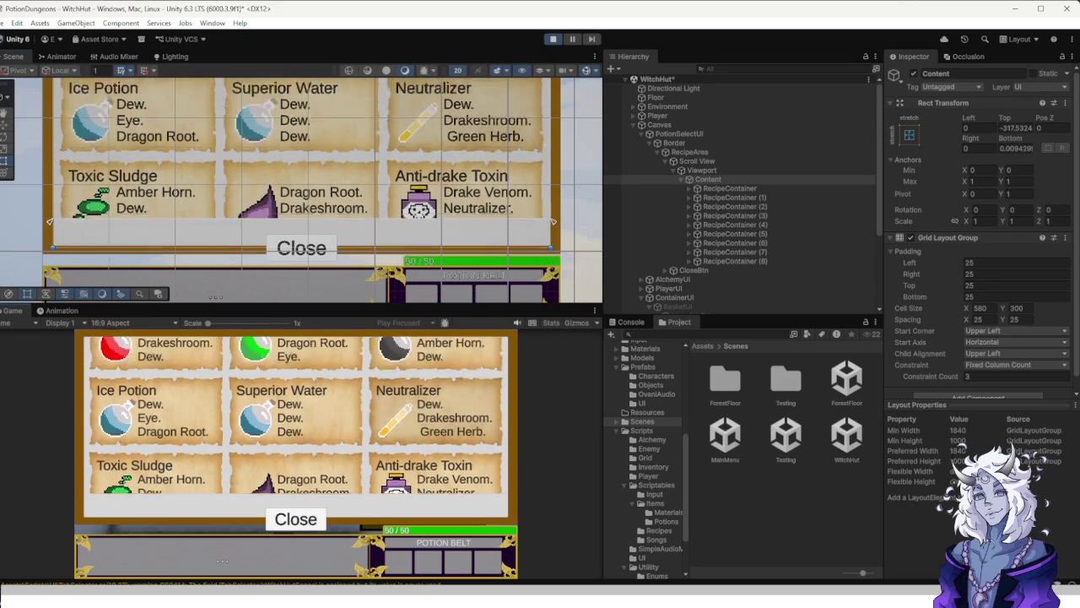
pyautogui.scroll(-2, 296, 413)
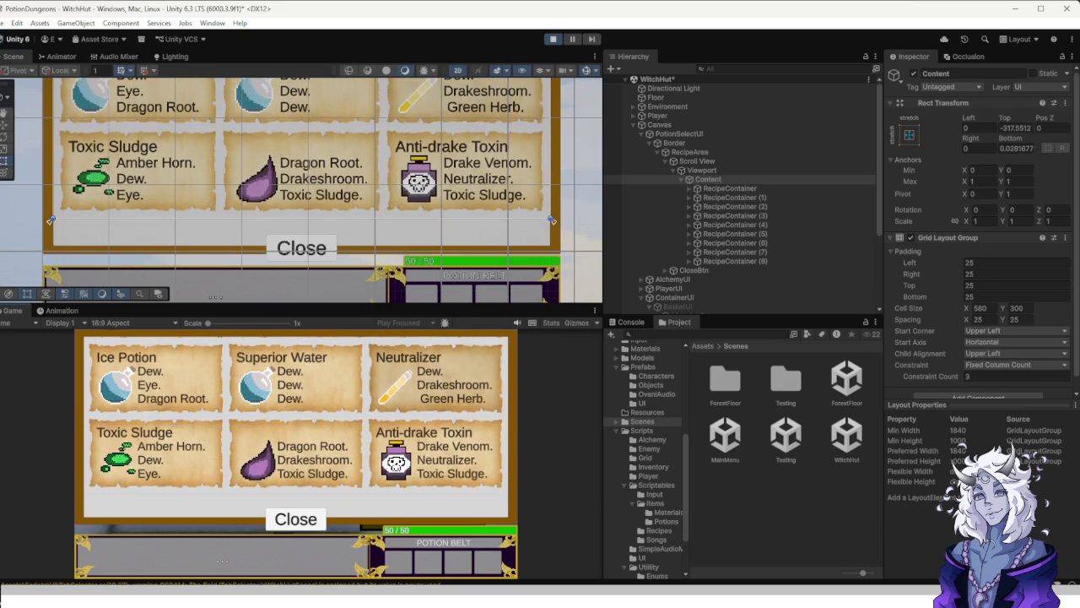
pyautogui.scroll(2, 296, 414)
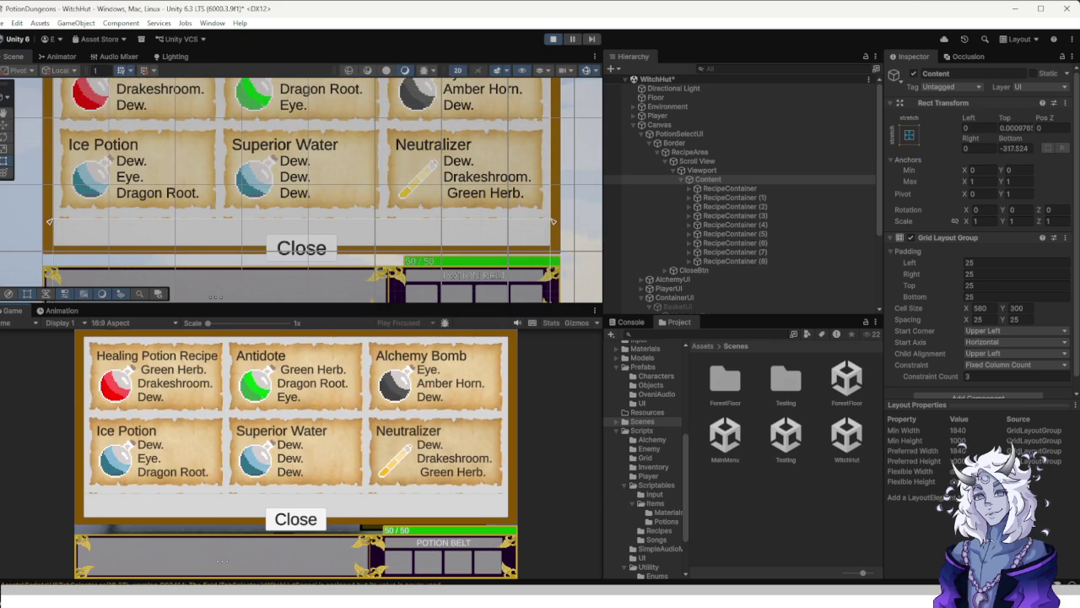
# Stop playing and set the recipe Content's Bottom offset to -317.
pyautogui.click(553, 39)
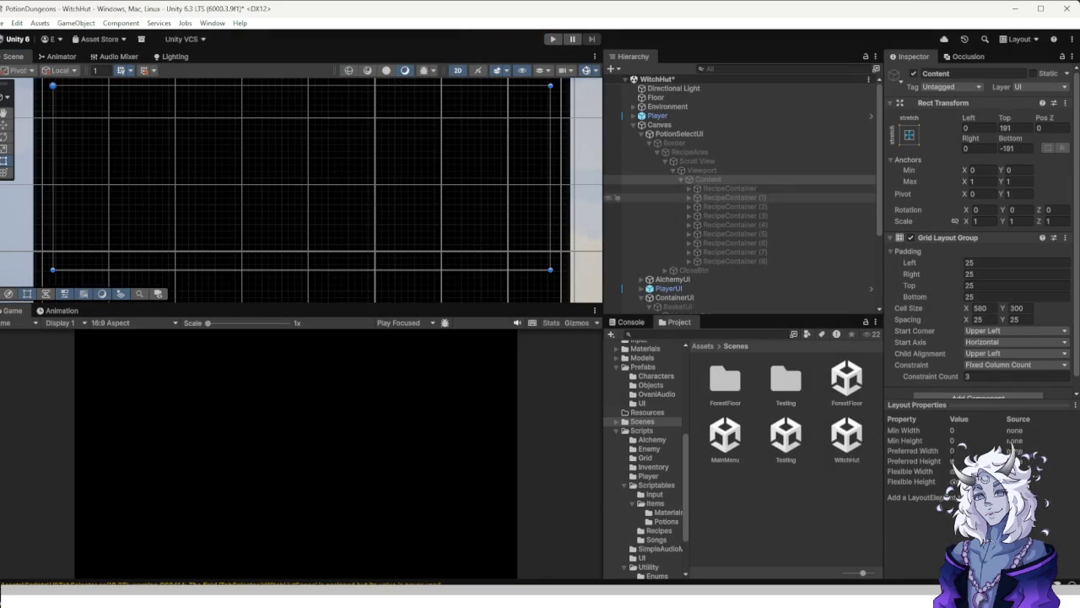
pyautogui.click(1015, 148)
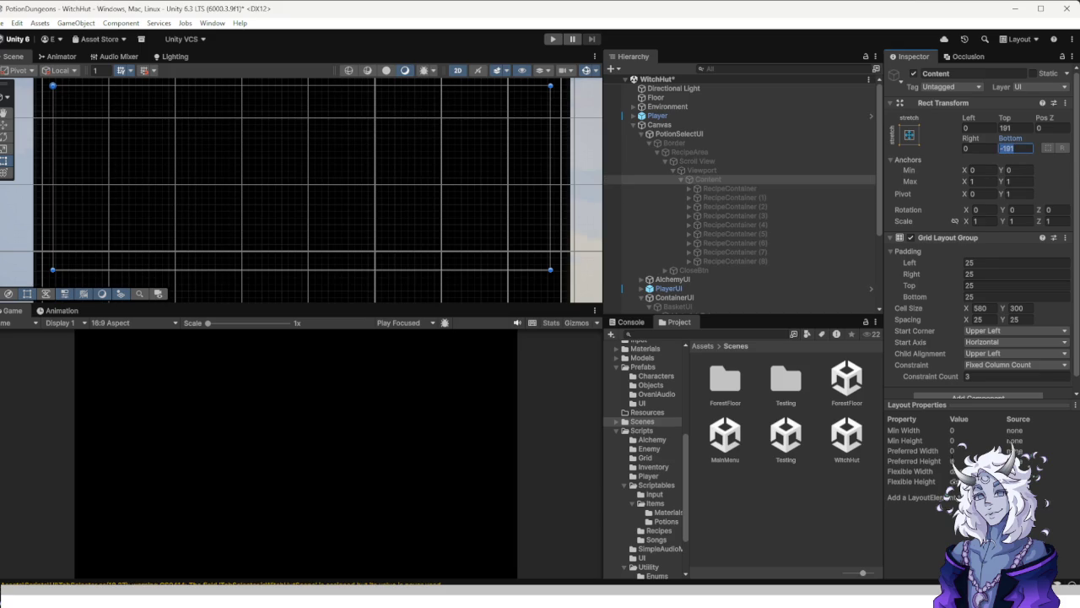
pyautogui.write('-317')
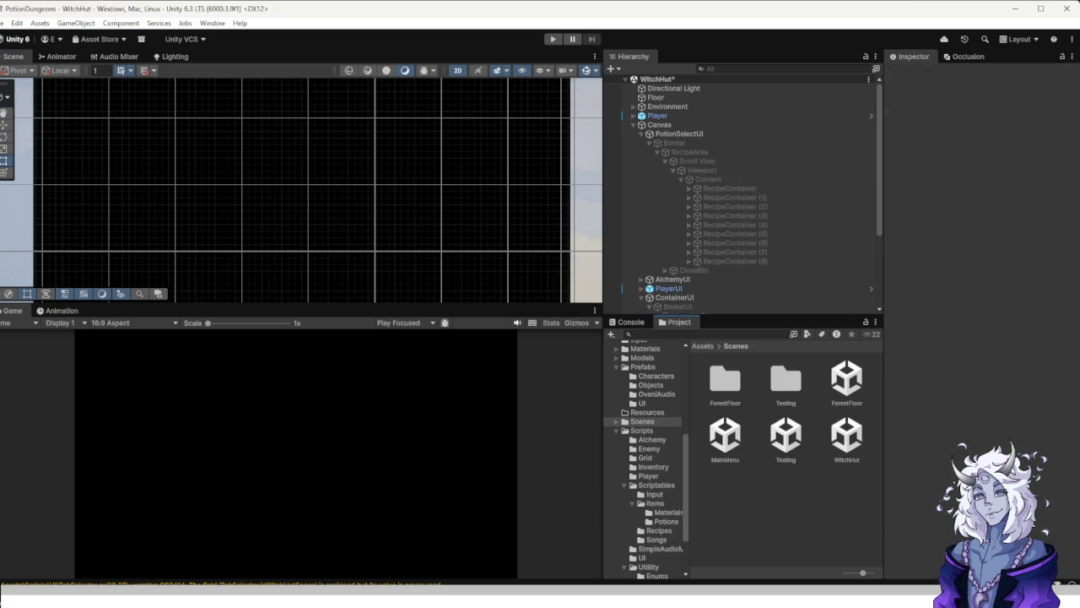
# Play-test again, open the recipe book at the board, scroll the list, then stop playing.
pyautogui.hotkey('ctrl', 'p')
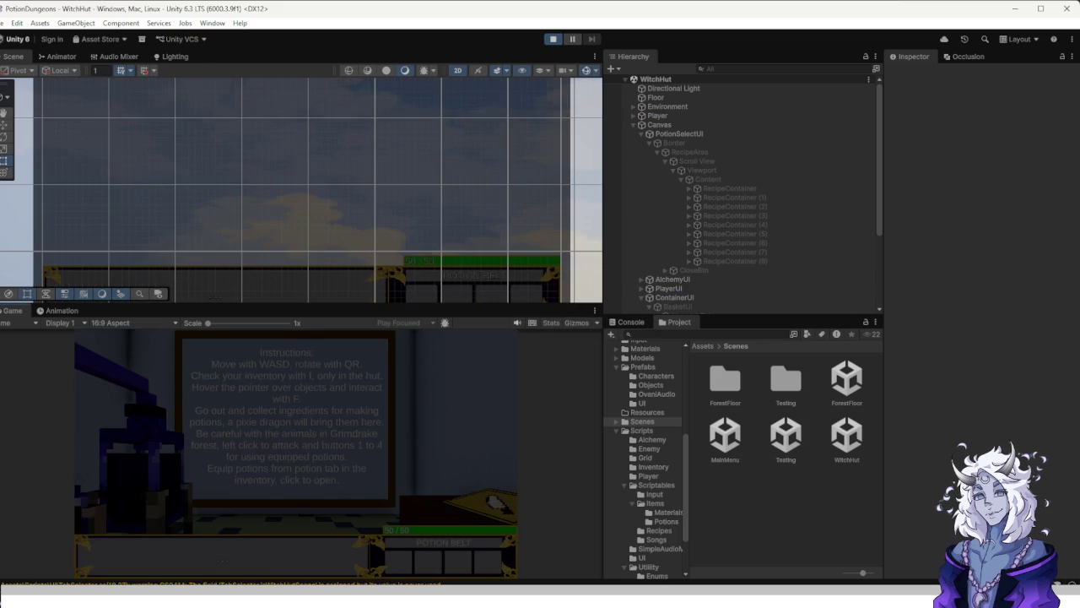
pyautogui.press('q')
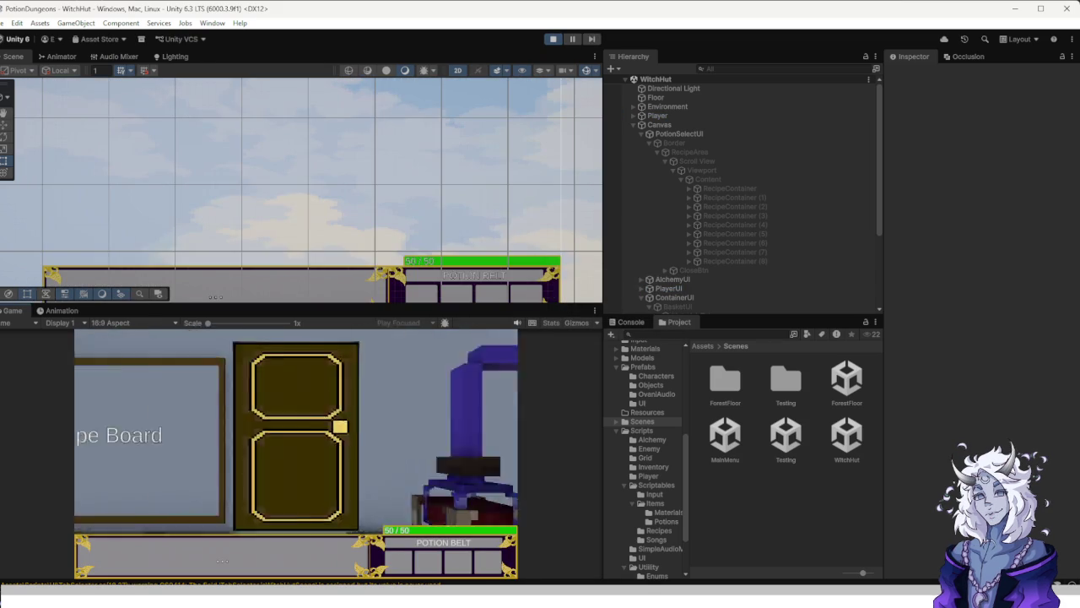
pyautogui.press('r')
pyautogui.press('q')
pyautogui.press('f')
pyautogui.scroll(-2, 295, 422)
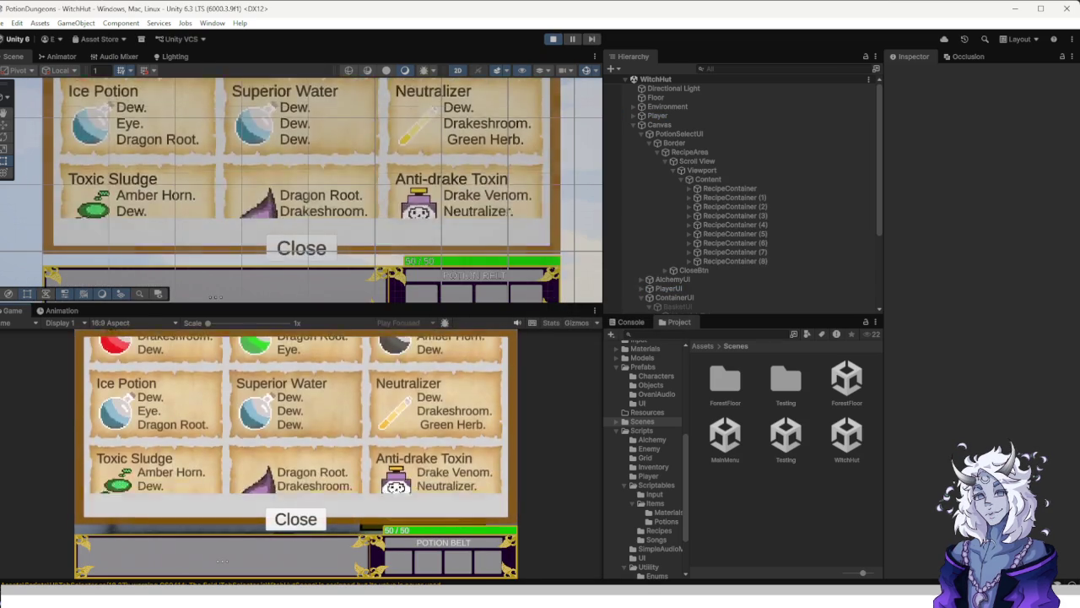
pyautogui.scroll(1, 295, 422)
pyautogui.scroll(-1, 296, 422)
pyautogui.scroll(2, 296, 422)
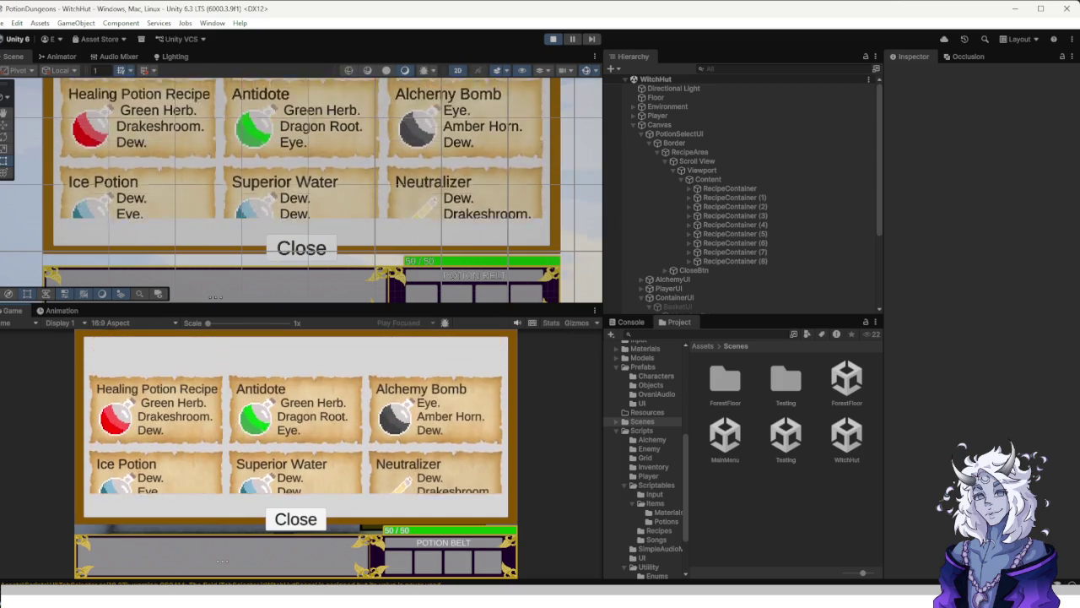
pyautogui.scroll(-2, 296, 422)
pyautogui.scroll(1, 295, 422)
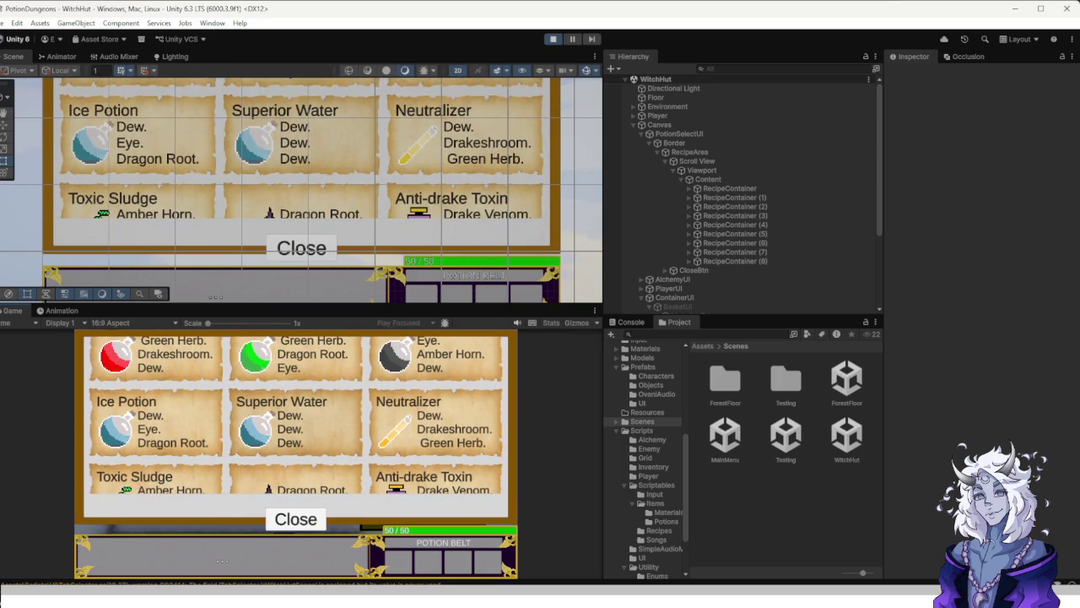
pyautogui.hotkey('ctrl', 'p')
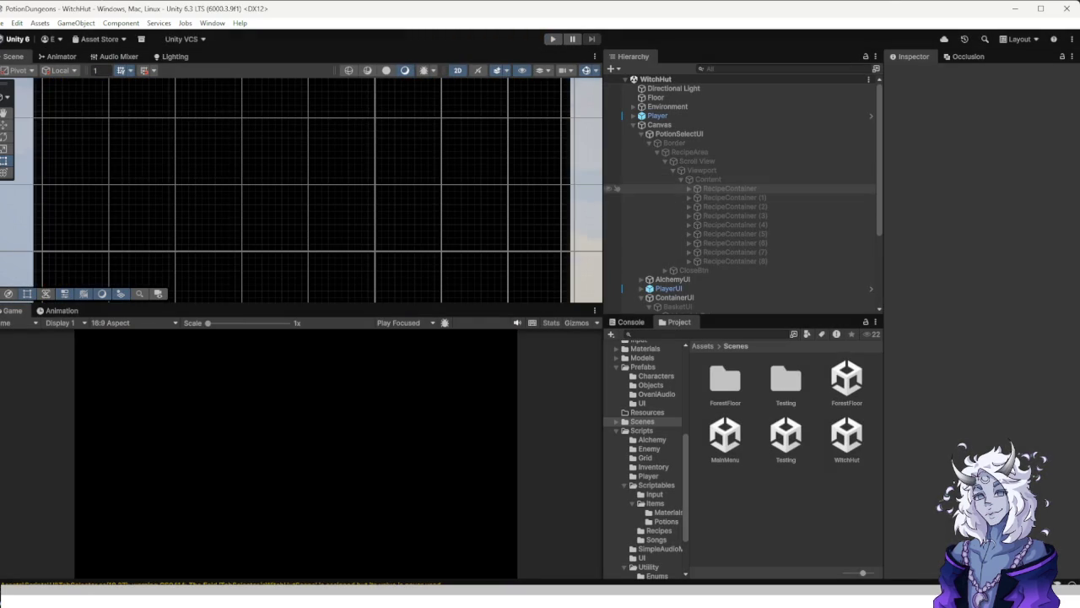
# Set the recipe Content's Bottom offset to -340 and start a play-test.
pyautogui.click(709, 179)
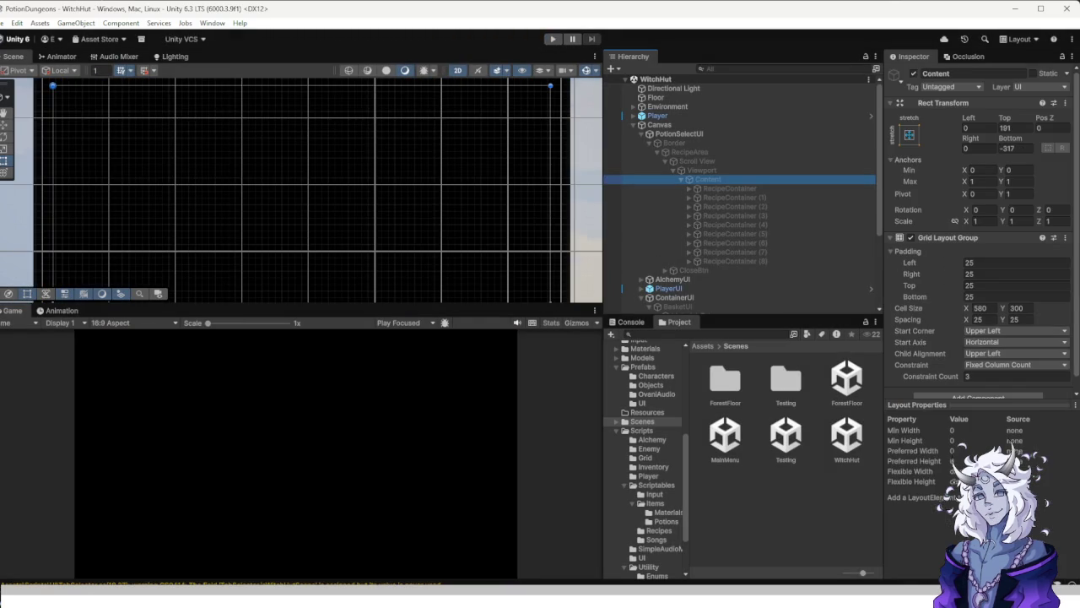
pyautogui.click(1016, 148)
pyautogui.write('3')
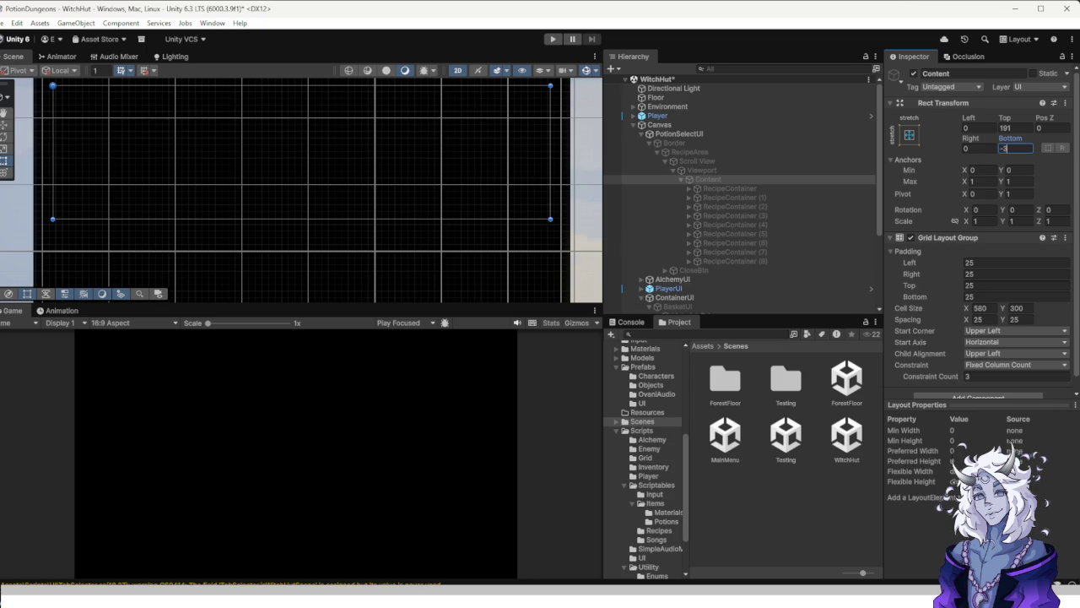
pyautogui.write('40')
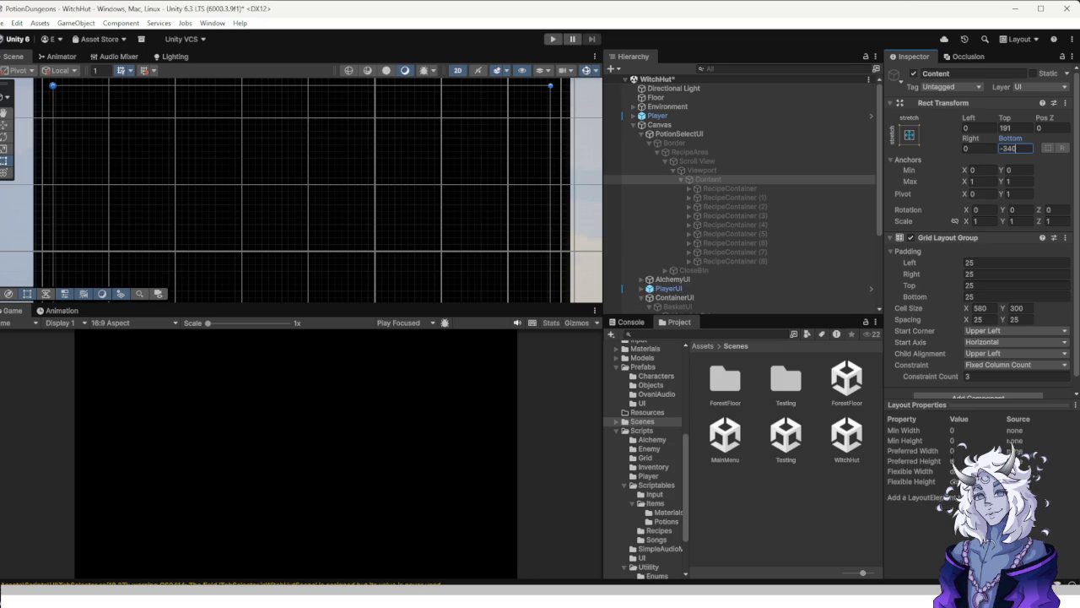
pyautogui.hotkey('ctrl', 'p')
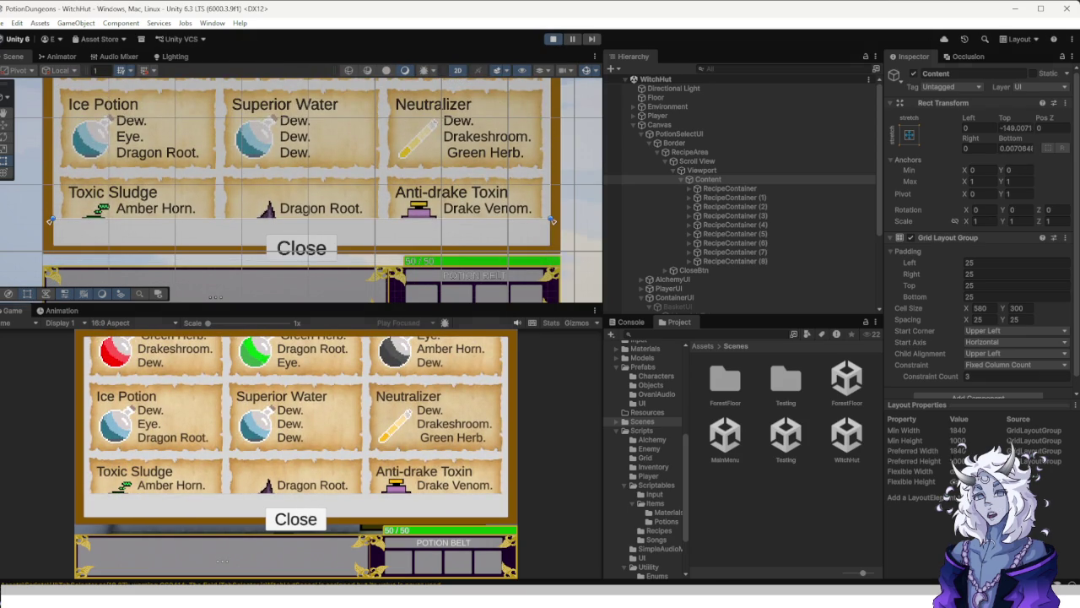
# Stop playing, change Content's Bottom offset to -325, and look at the Viewport settings.
pyautogui.click(553, 38)
pyautogui.click(1015, 148)
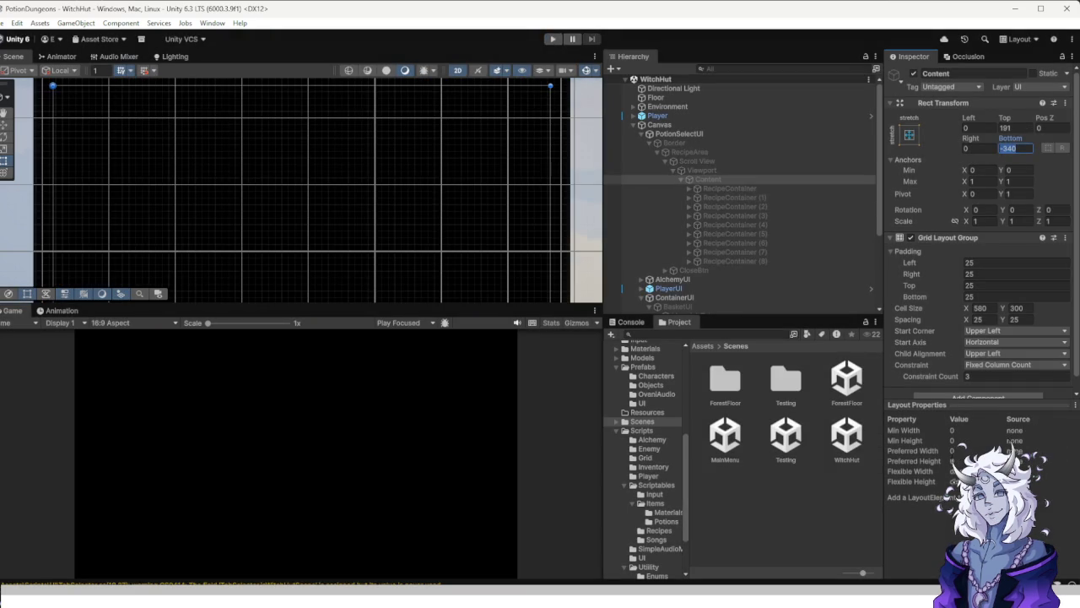
pyautogui.write('3')
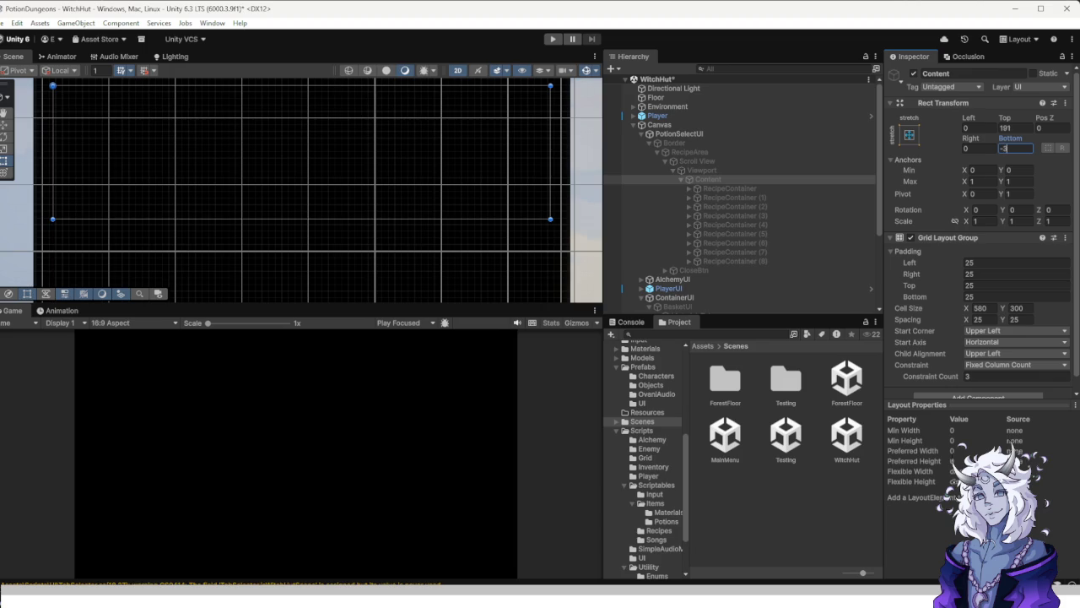
pyautogui.write('25')
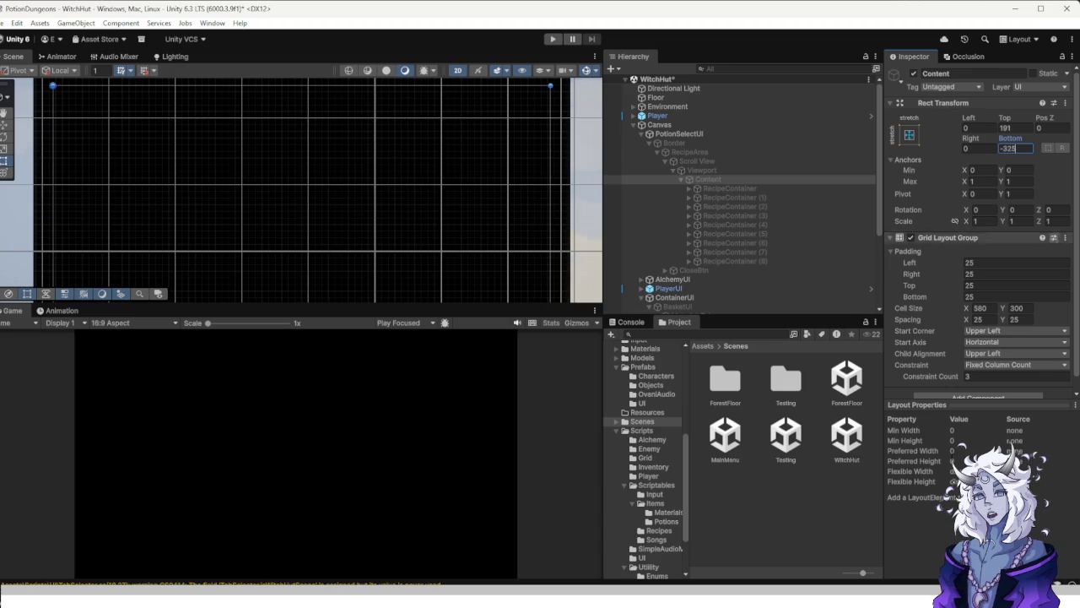
pyautogui.click(701, 169)
pyautogui.scroll(-1, 979, 253)
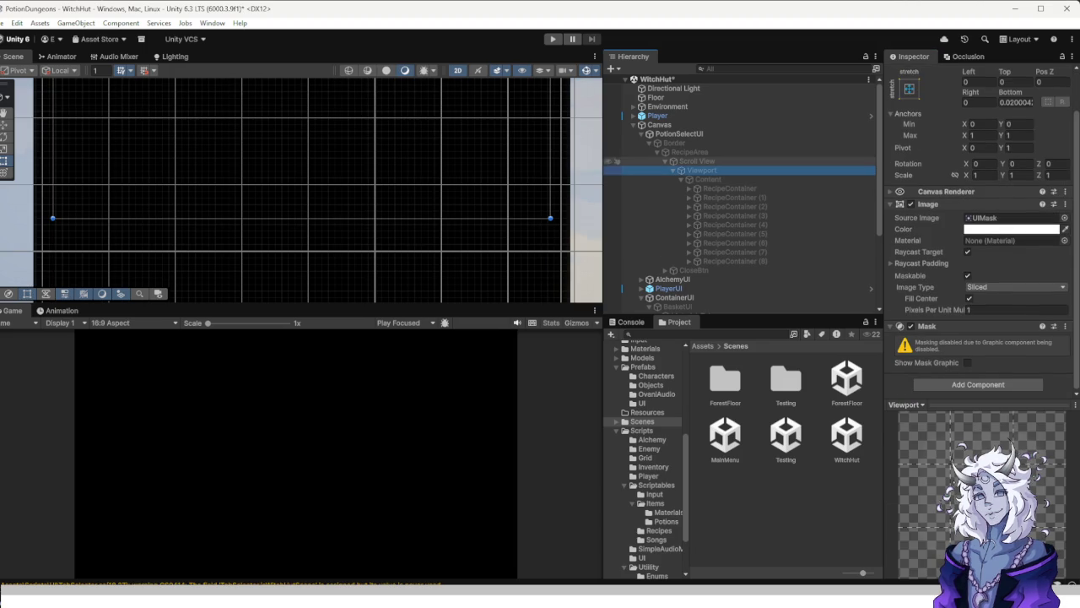
# Inspect Content and the Viewport's UIMask, then select the Scroll View to show its Scroll Rect.
pyautogui.click(707, 179)
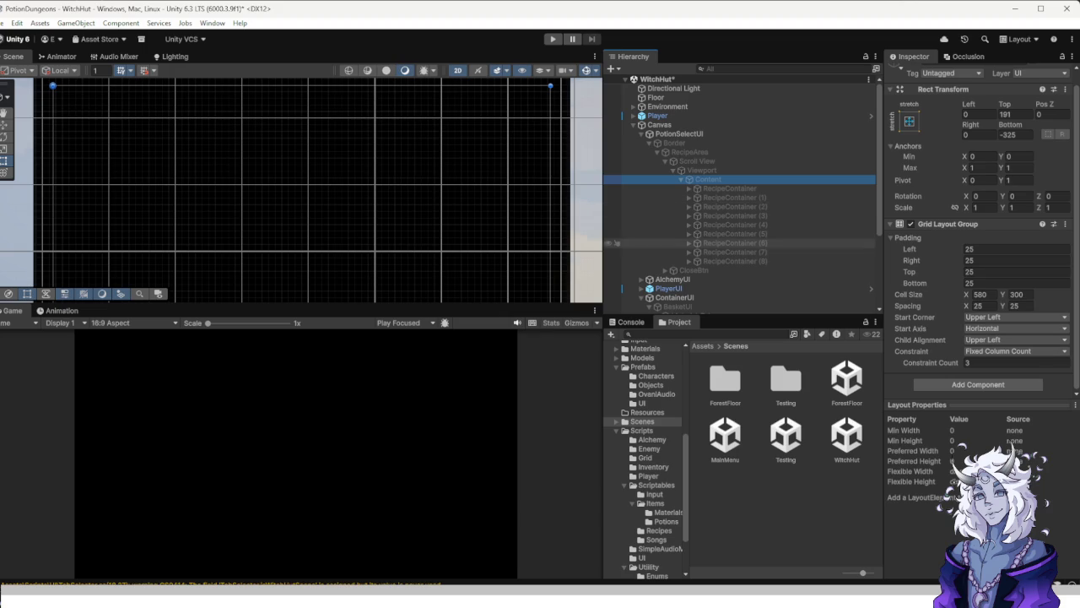
pyautogui.click(702, 170)
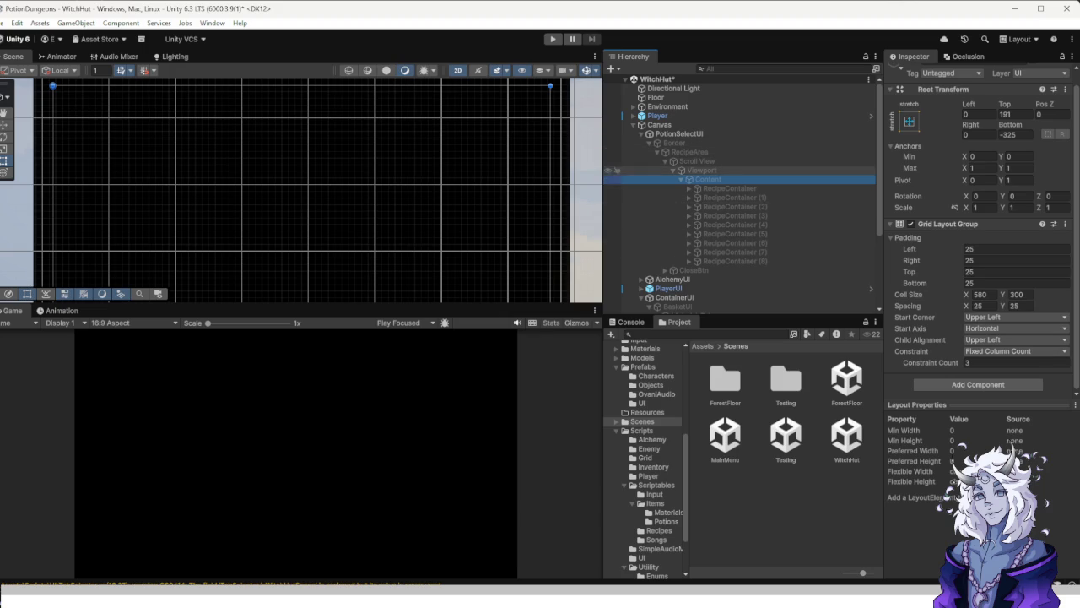
pyautogui.scroll(-1, 984, 231)
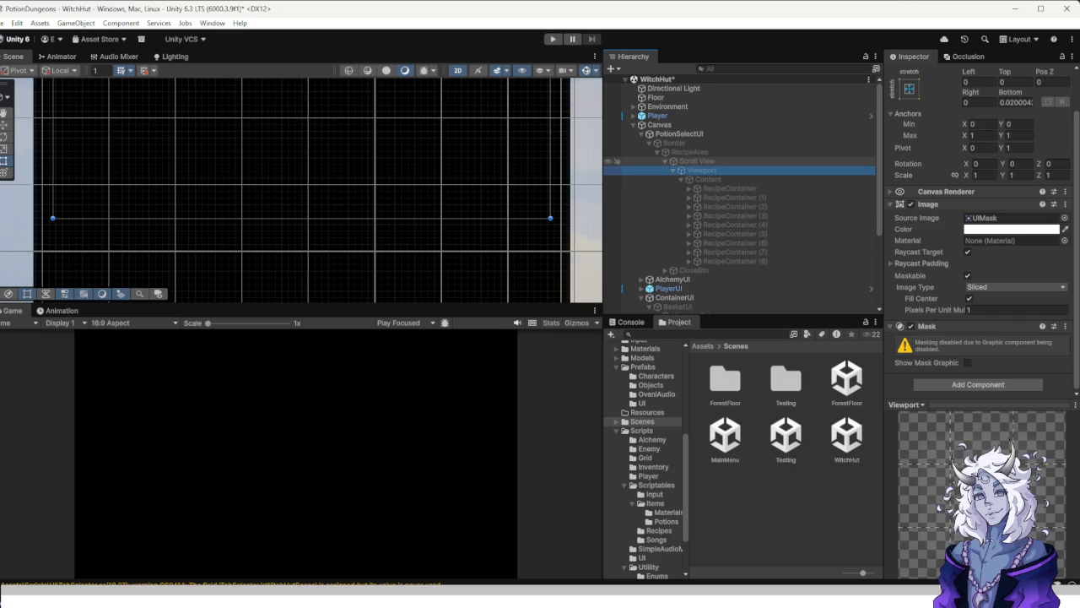
pyautogui.click(697, 160)
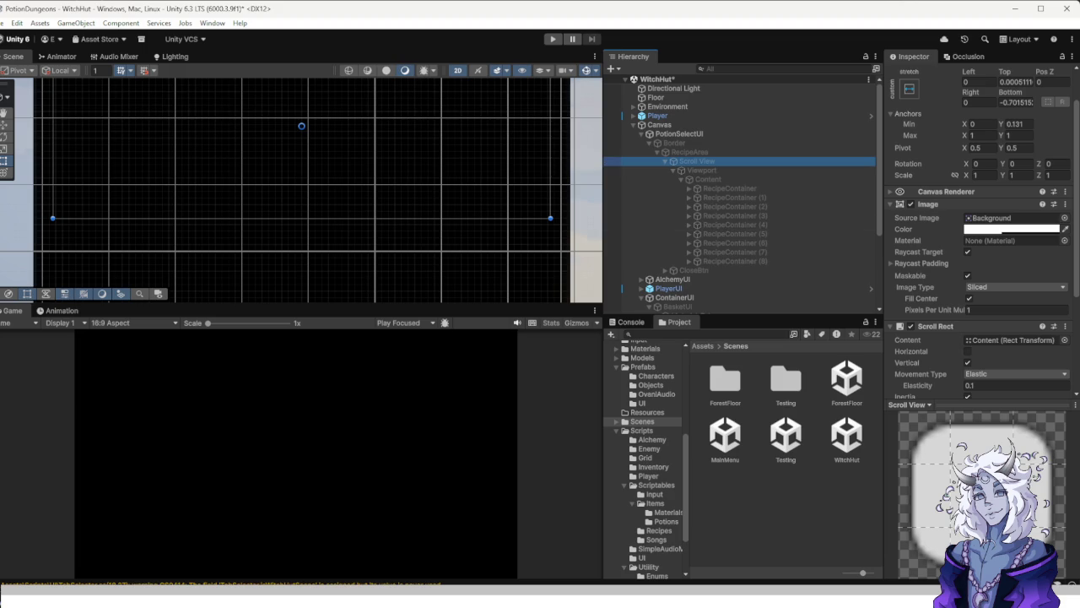
# Frame the recipe Content with F, compare it against the Viewport bounds, and start a play-test.
pyautogui.scroll(-2, 979, 253)
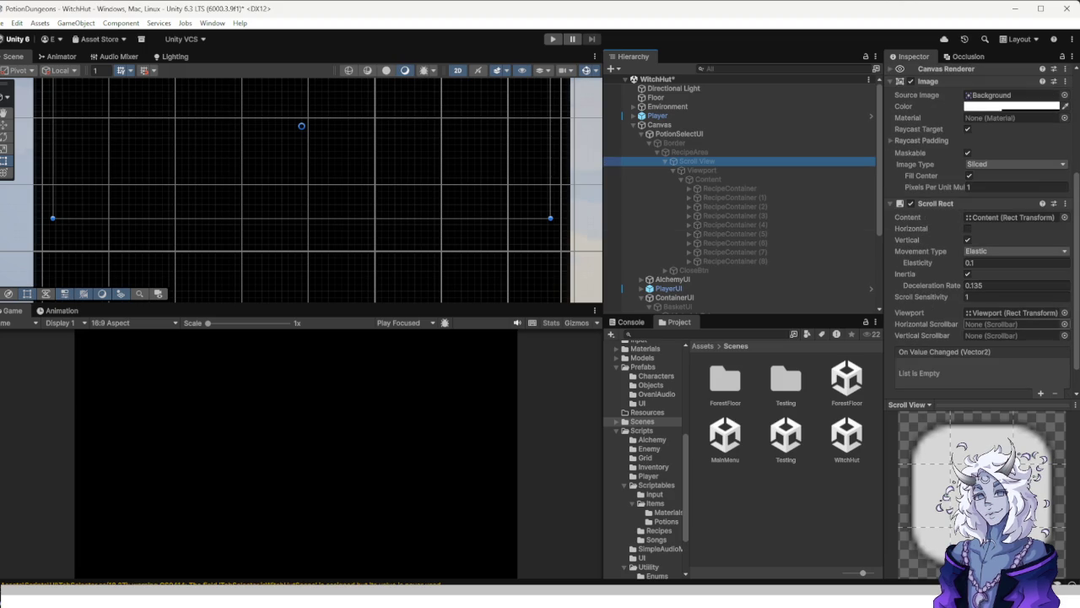
pyautogui.scroll(3, 978, 228)
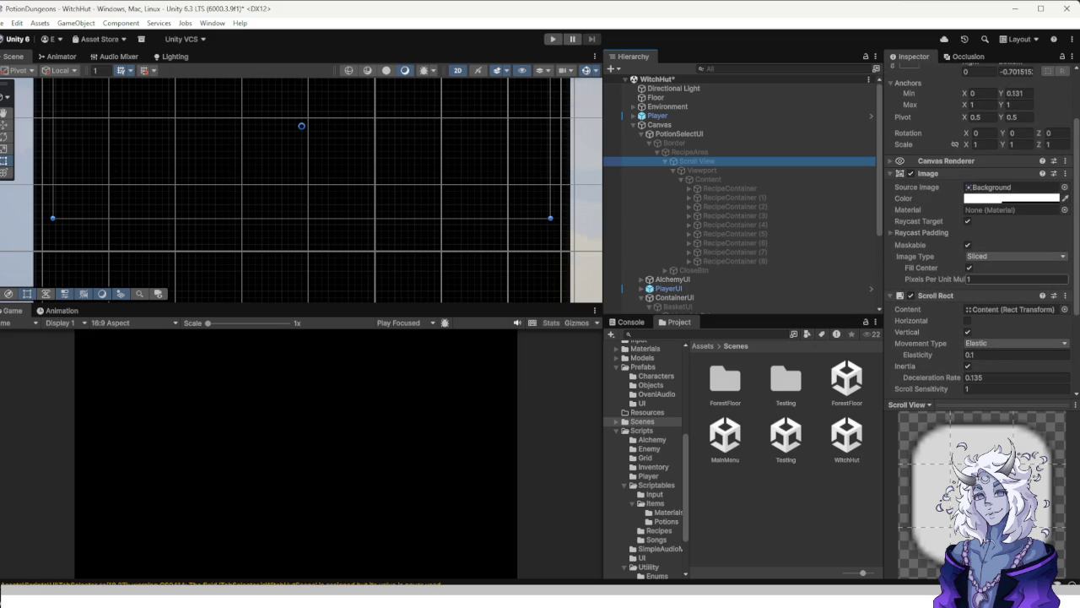
pyautogui.scroll(-4, 1013, 278)
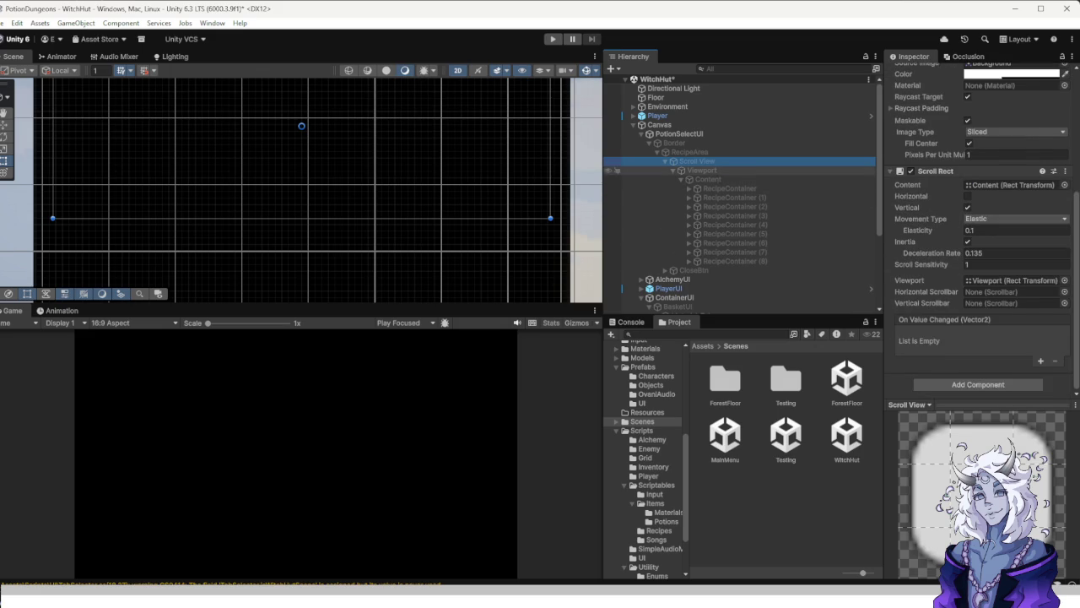
pyautogui.click(707, 179)
pyautogui.press('f')
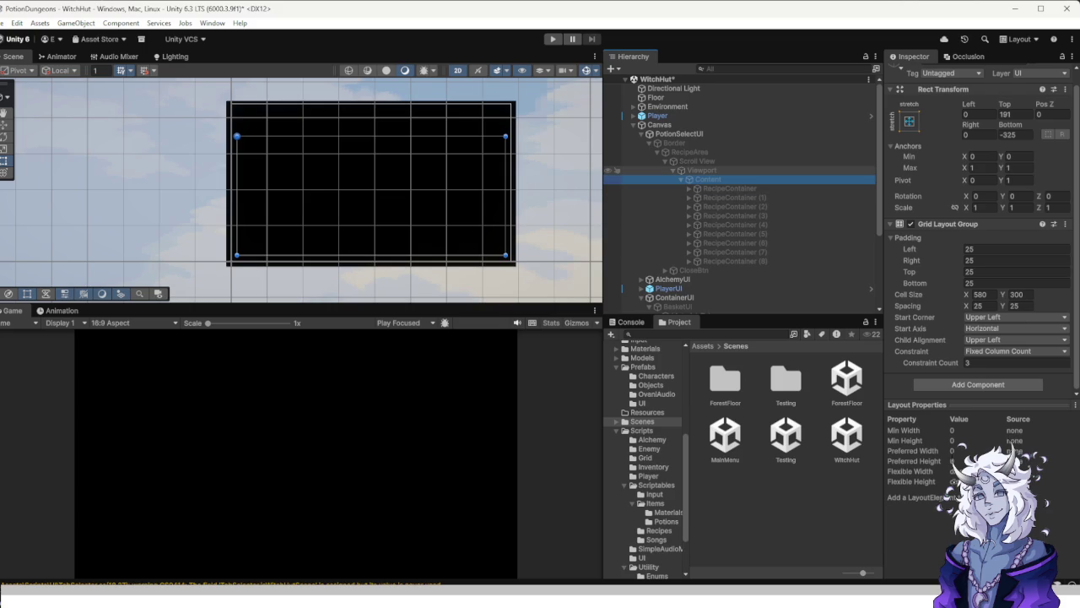
pyautogui.click(702, 170)
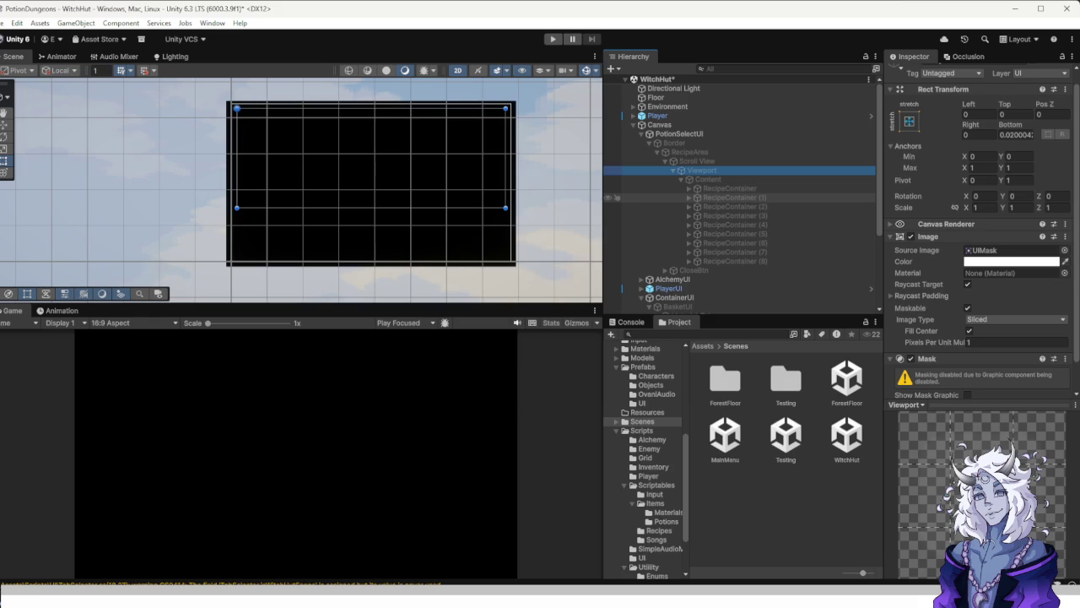
pyautogui.click(709, 179)
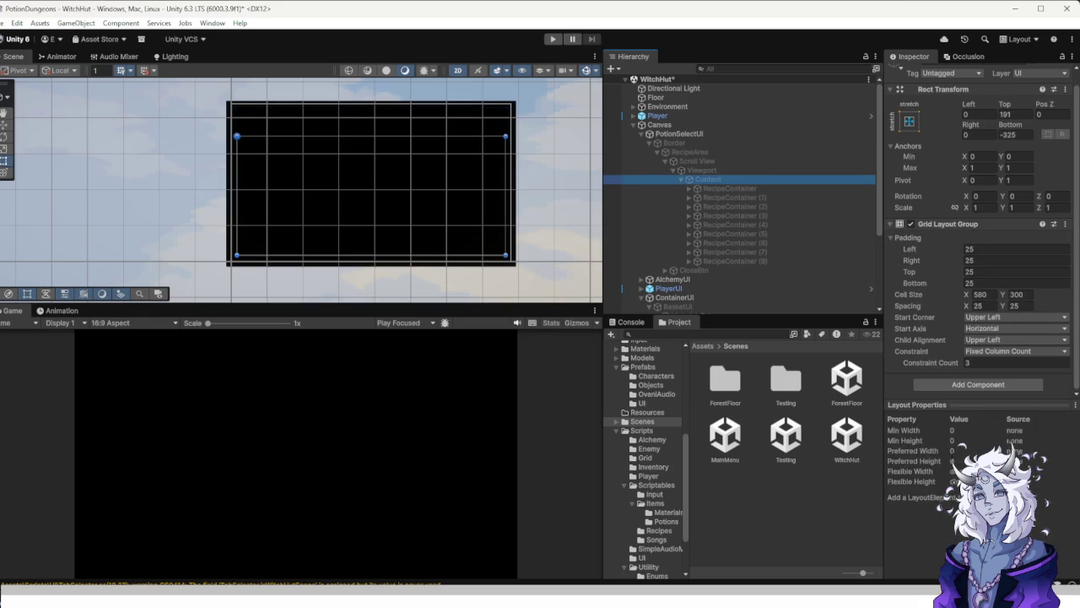
pyautogui.click(702, 170)
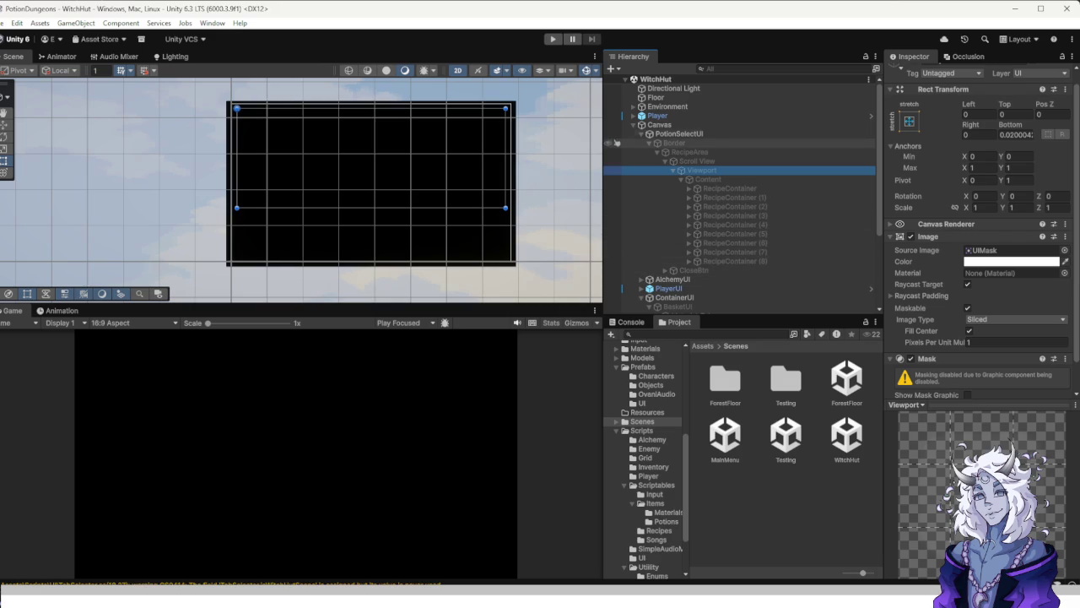
pyautogui.click(552, 39)
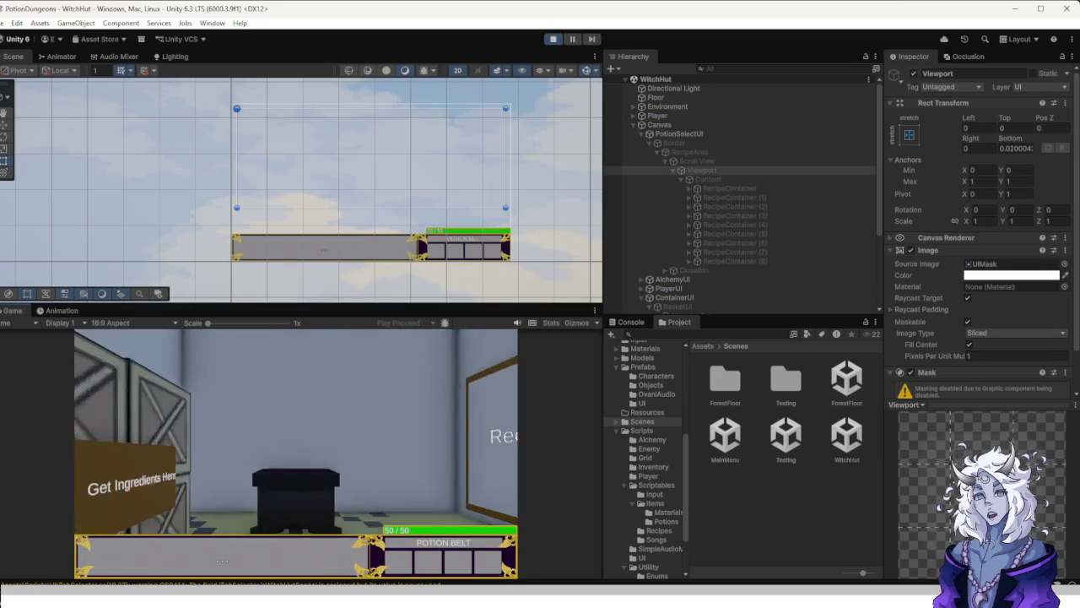
# Scroll the recipe board to the Toxic Sludge and Anti-drake Toxin recipes, then close it.
pyautogui.press('e')
pyautogui.scroll(-3, 295, 414)
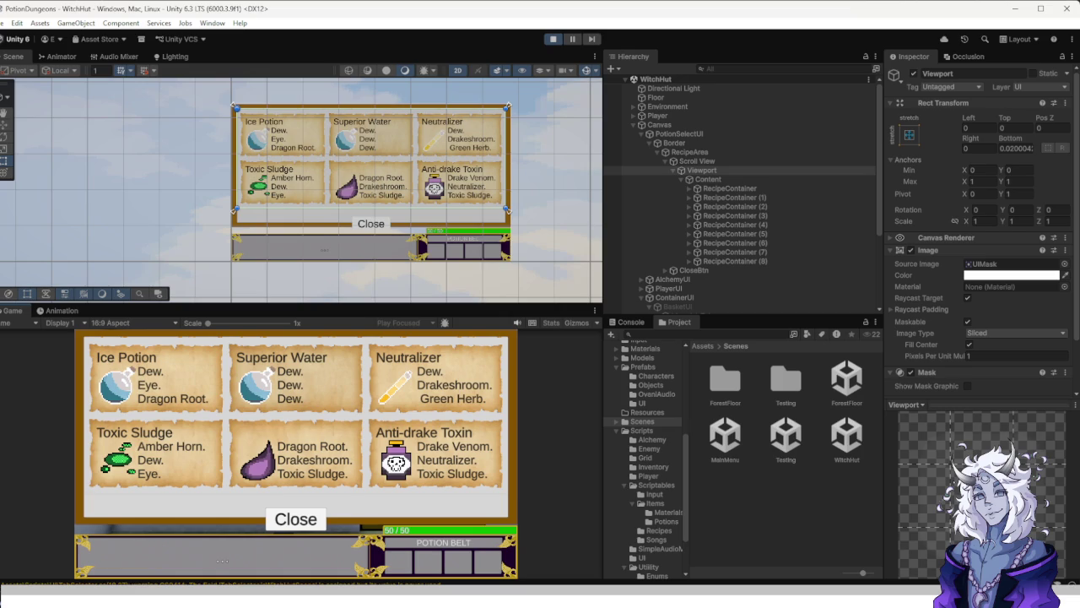
pyautogui.scroll(2, 296, 414)
pyautogui.click(296, 519)
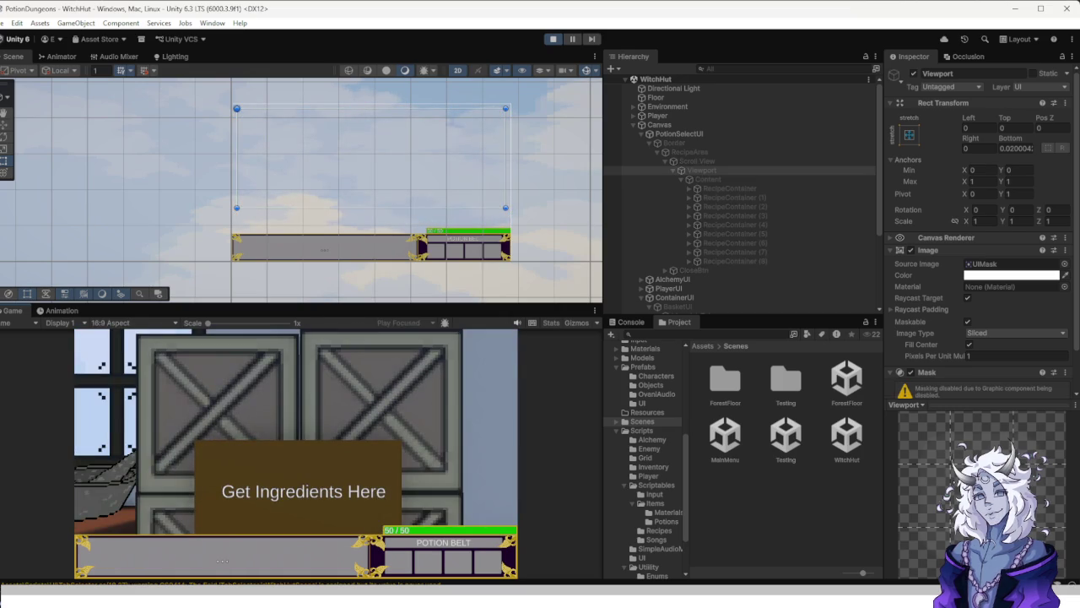
# Check the materials inventory, pause and resume the game, then leave the hut for the forest.
pyautogui.press('e')
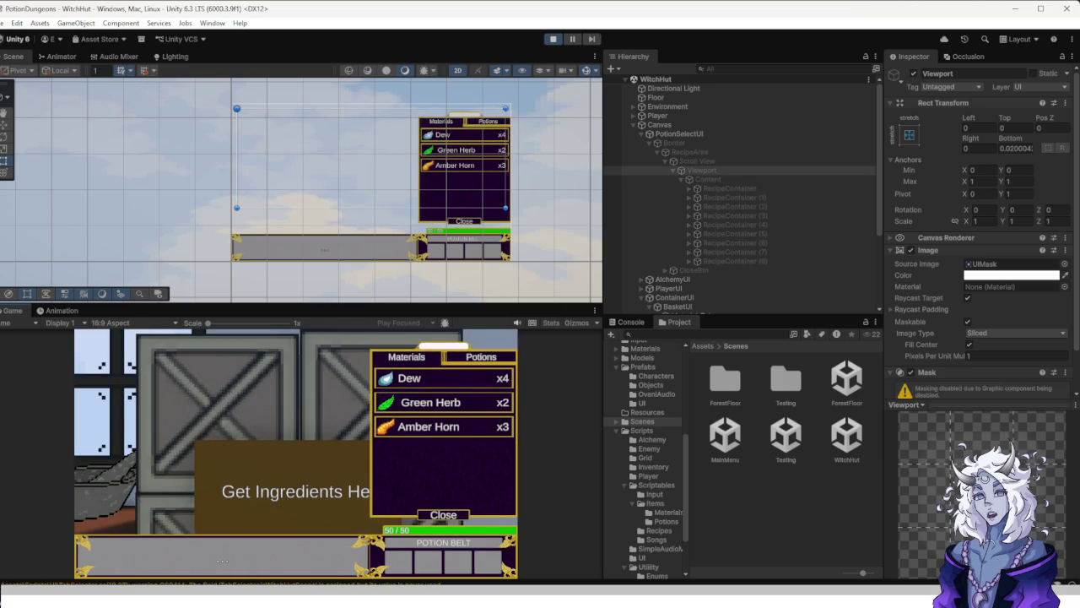
pyautogui.press('Escape')
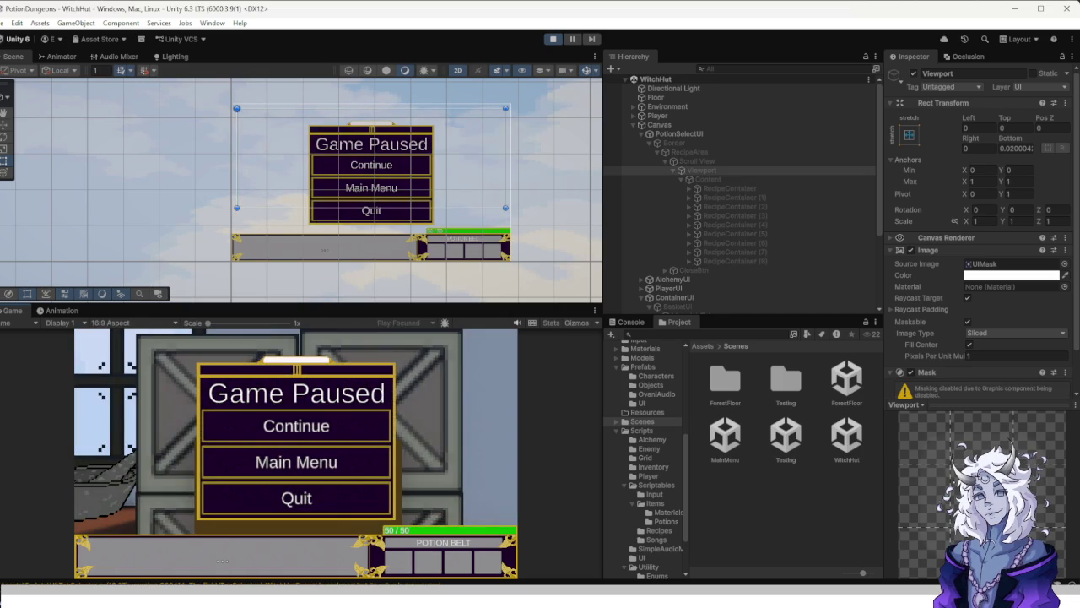
pyautogui.press('Escape')
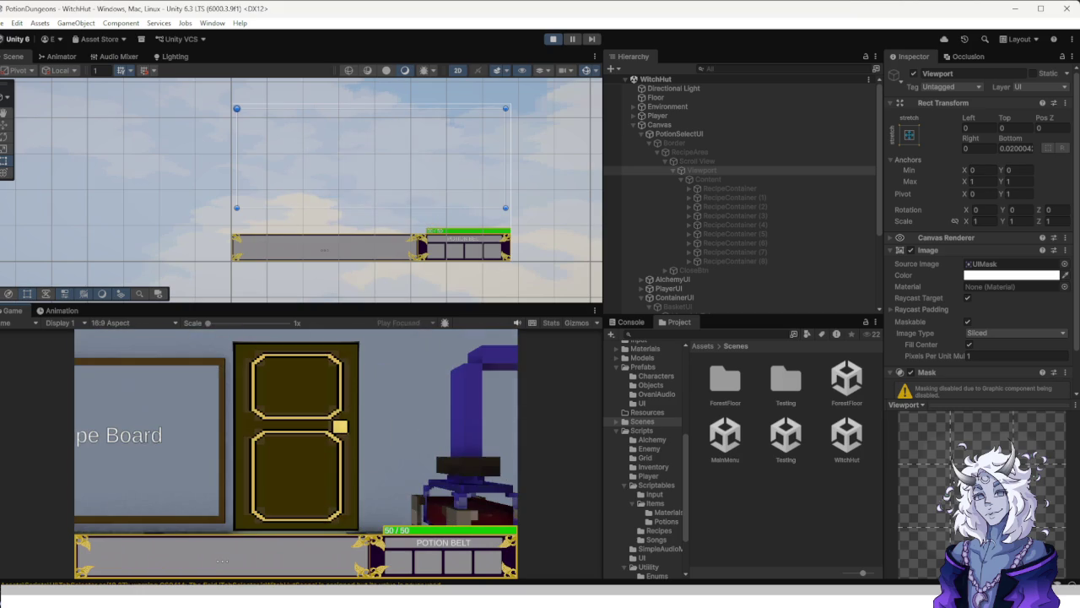
pyautogui.press('e')
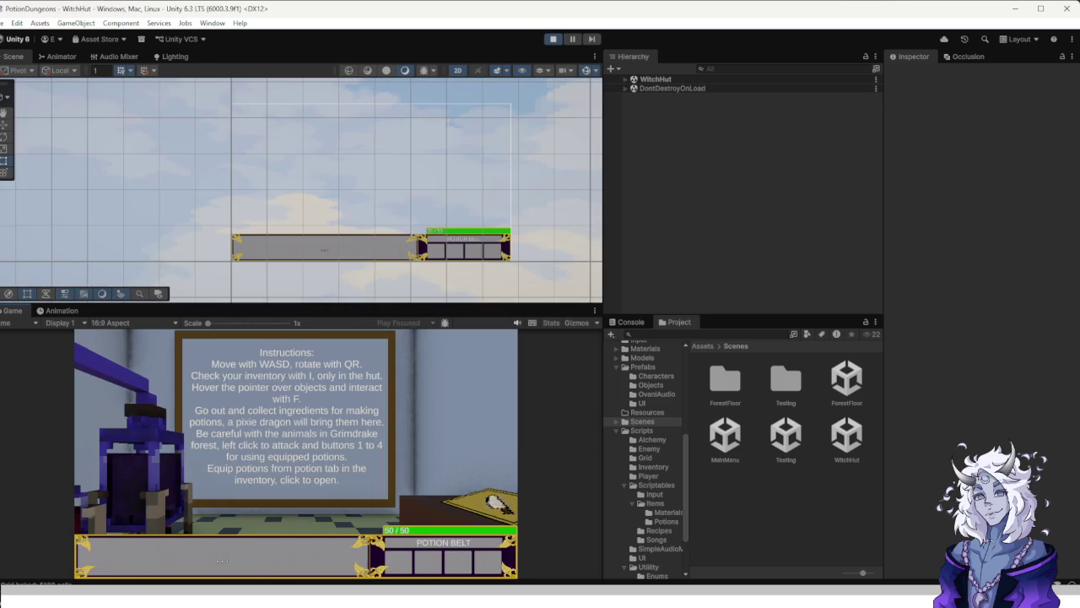
# Leave the hut, walk along the forest path, then exit the forest level.
pyautogui.press('q')
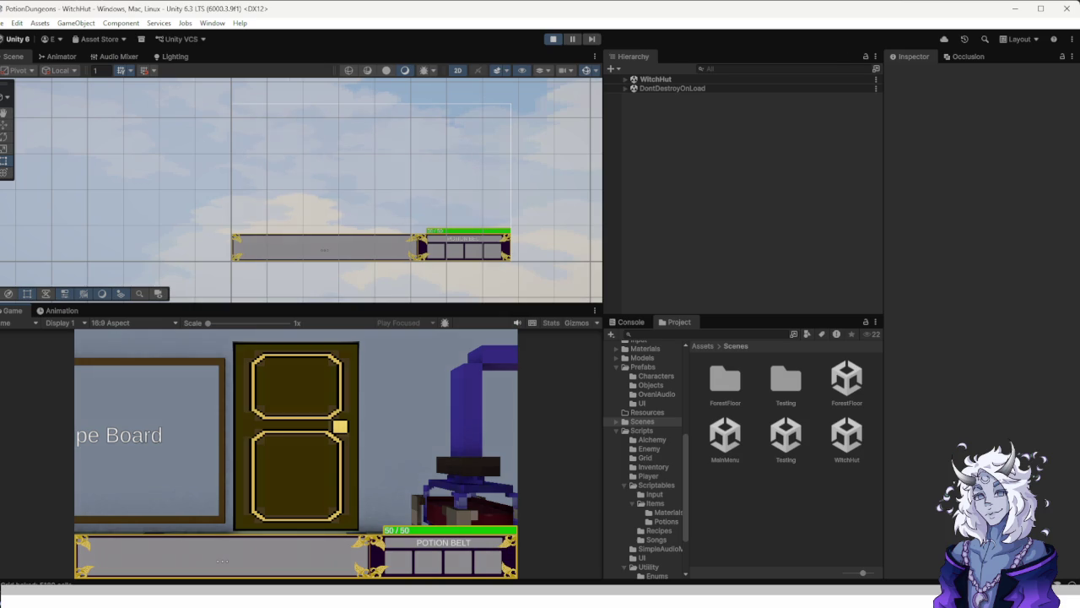
pyautogui.press('e')
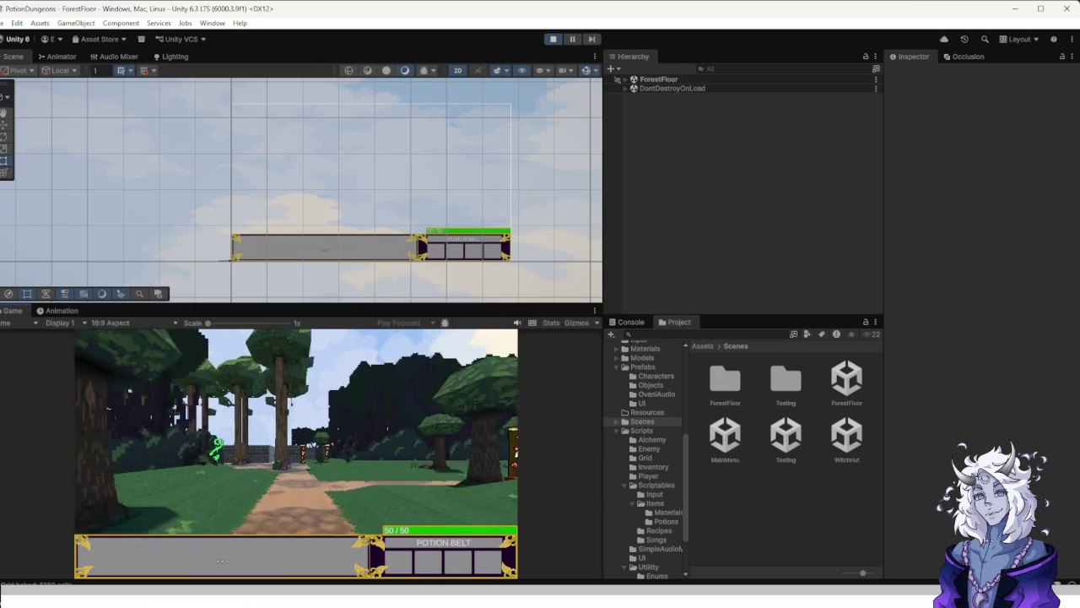
pyautogui.press('w')
pyautogui.press('q')
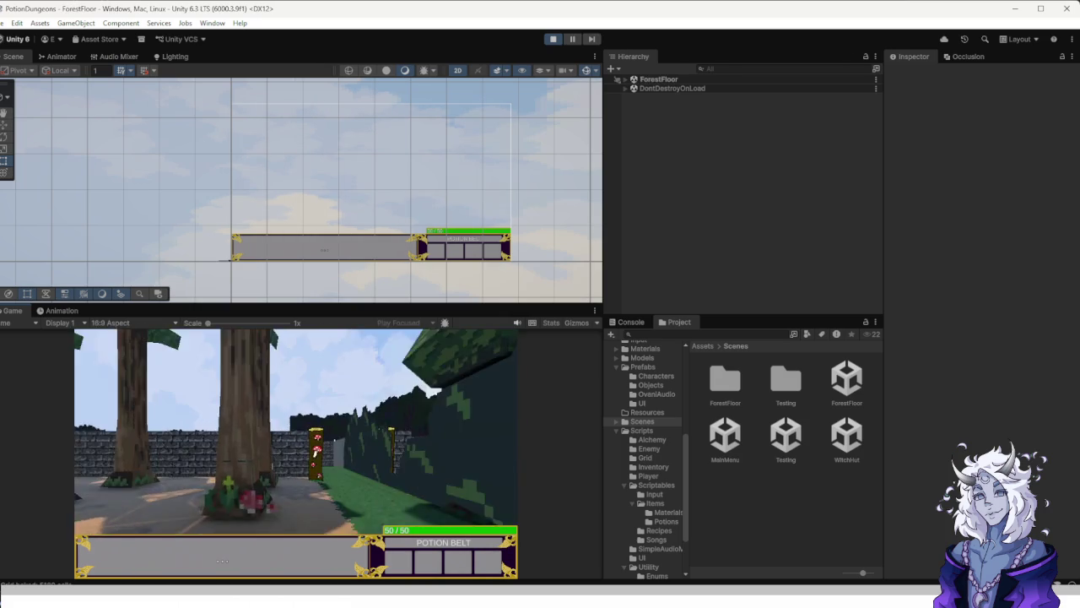
pyautogui.press('q')
pyautogui.press('q')
pyautogui.press('w')
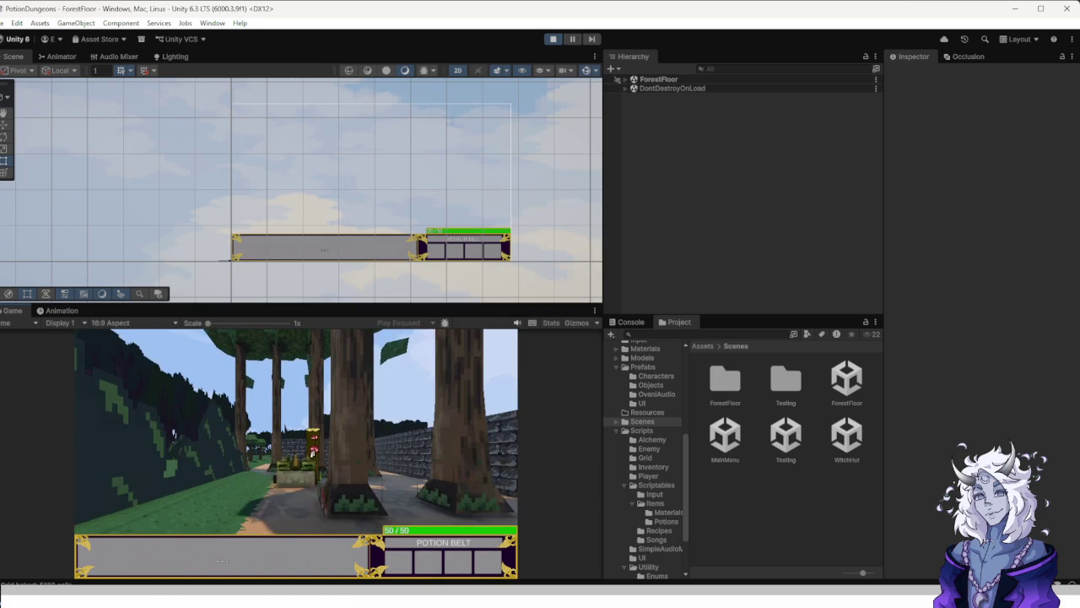
pyautogui.press('Escape')
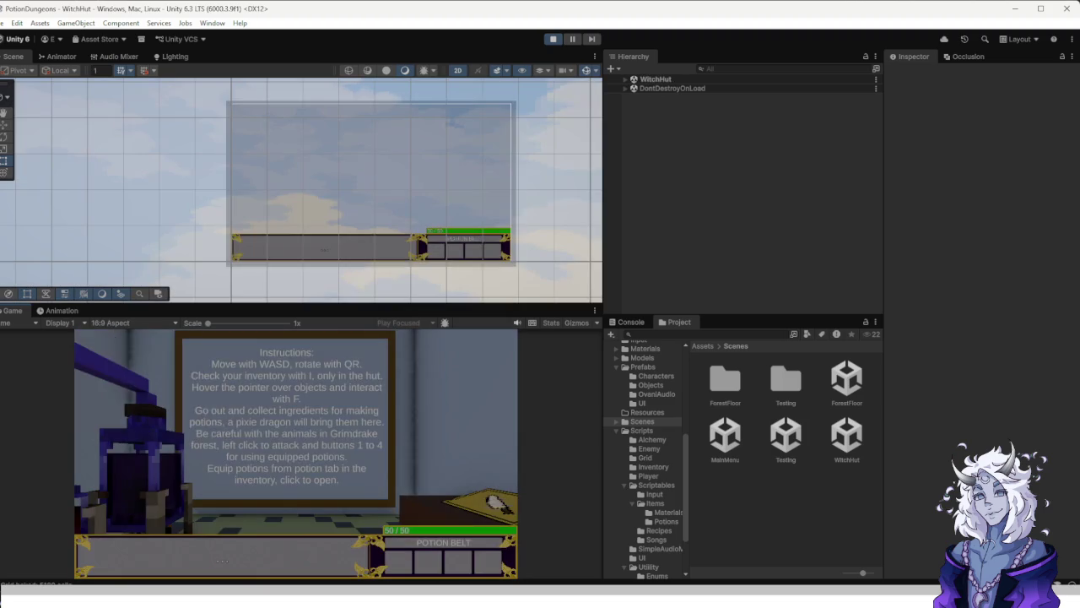
# Walk from the hut back into the forest to face the bee, then stop Play mode.
pyautogui.press('q')
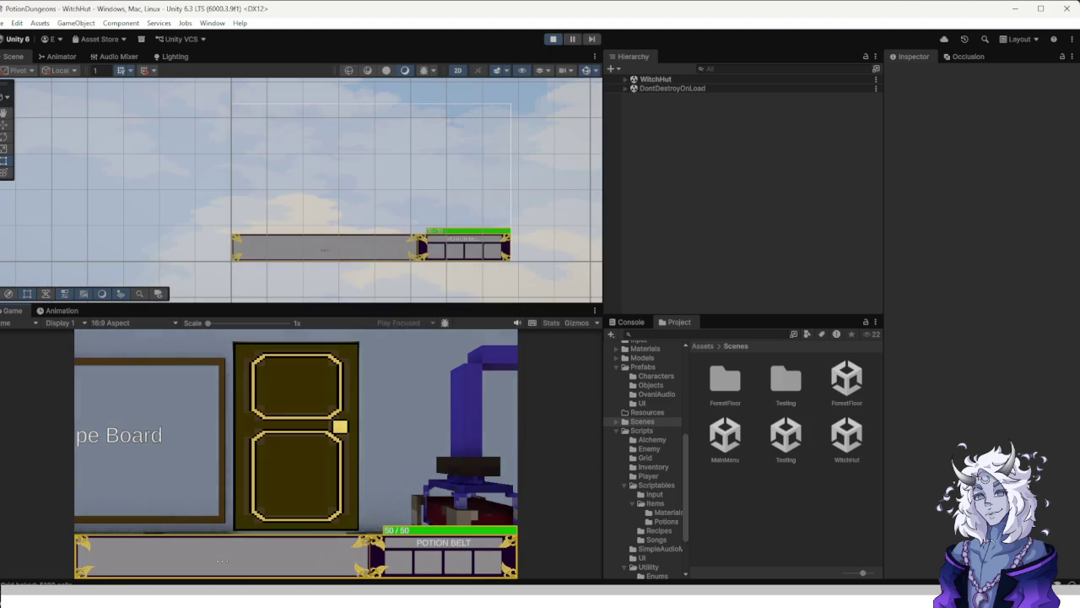
pyautogui.press('w')
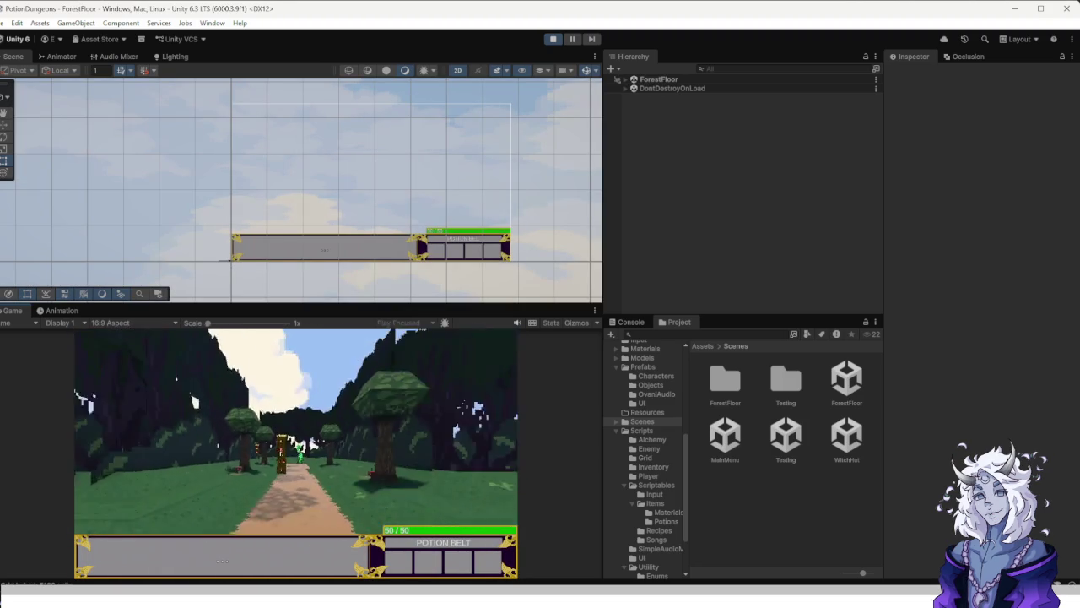
pyautogui.press('w')
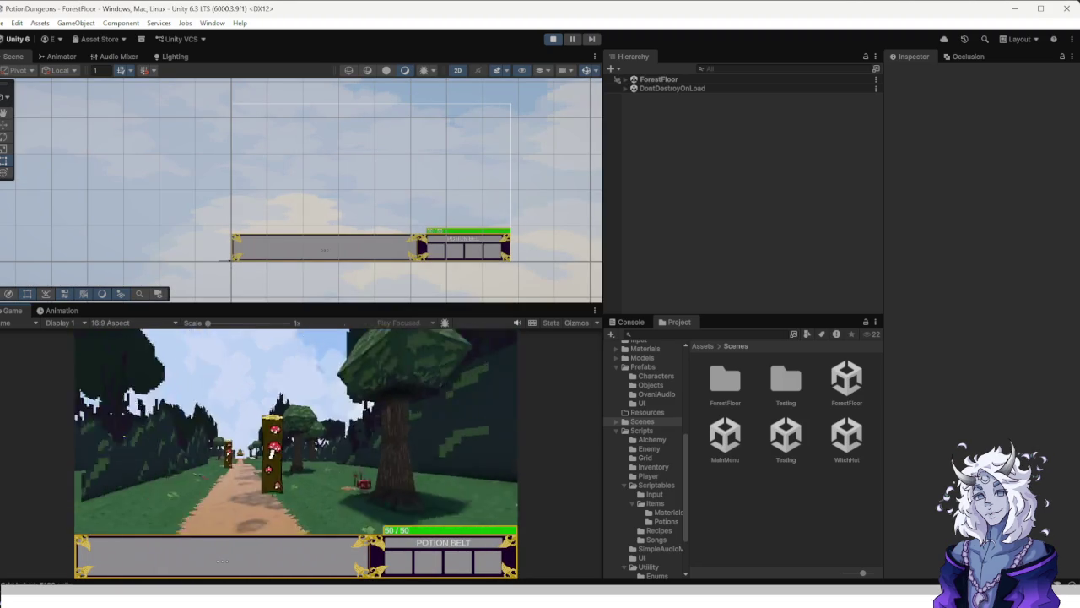
pyautogui.press('e')
pyautogui.press('e')
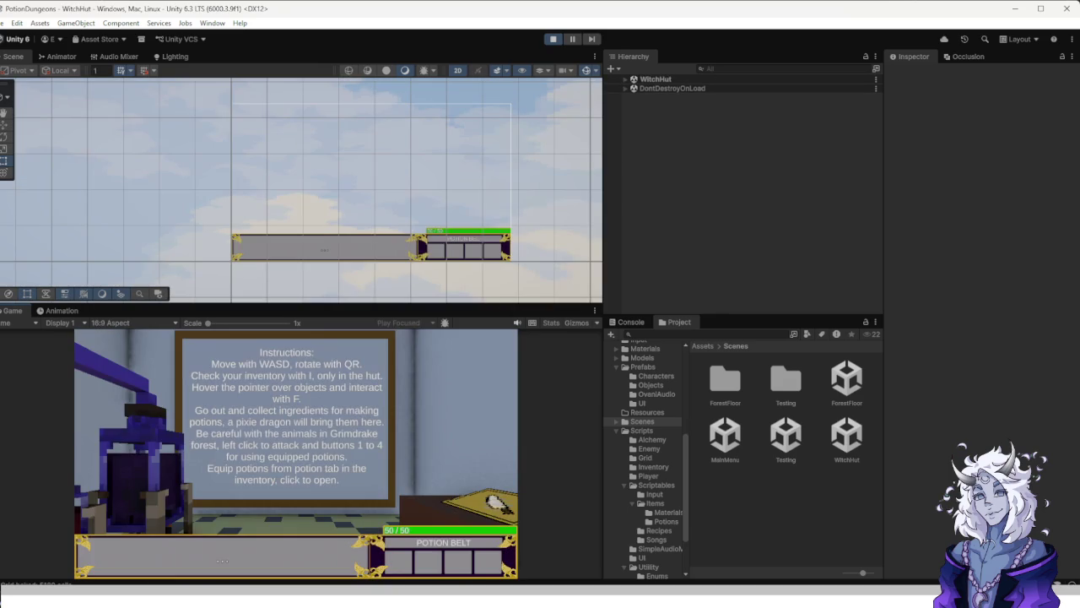
pyautogui.hotkey('ctrl', 'p')
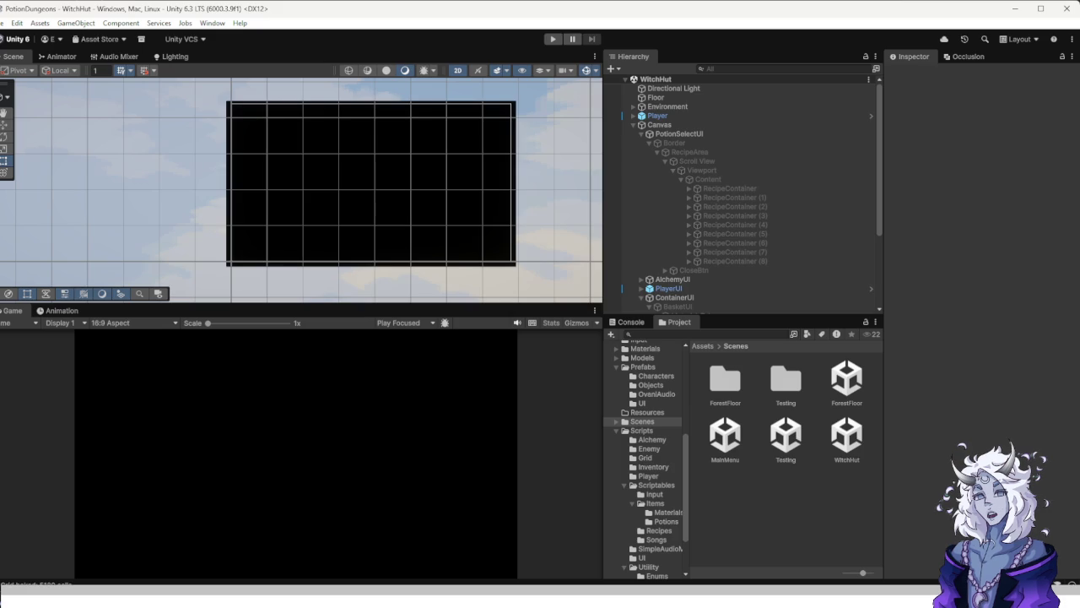
# Open EnemyDeath.cs from the Scripts > Enemy folder in Visual Studio.
pyautogui.click(648, 476)
pyautogui.click(649, 448)
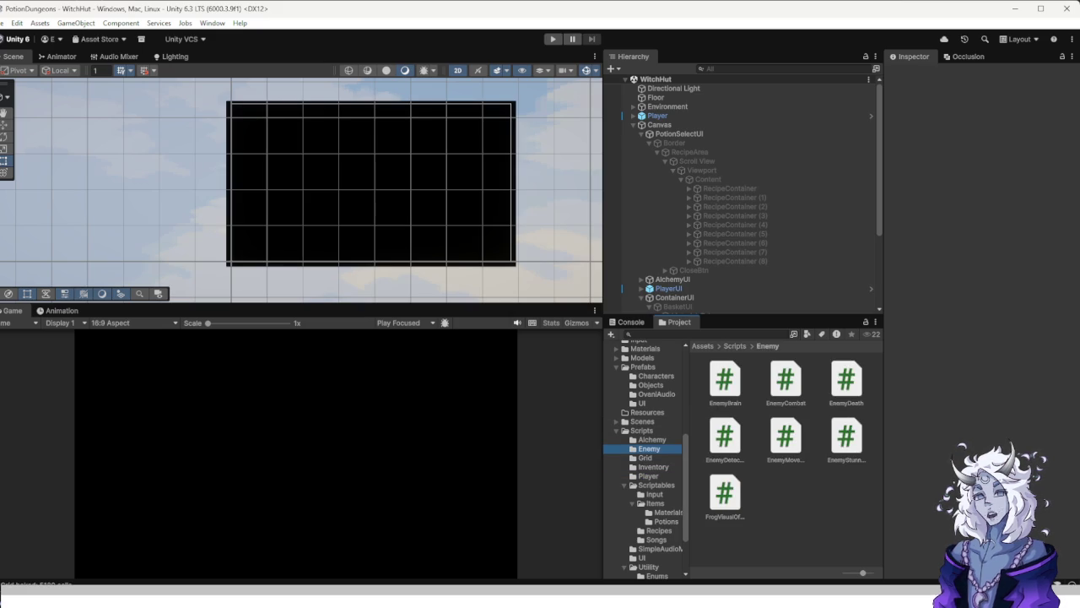
pyautogui.doubleClick(846, 382)
pyautogui.scroll(-3, 430, 245)
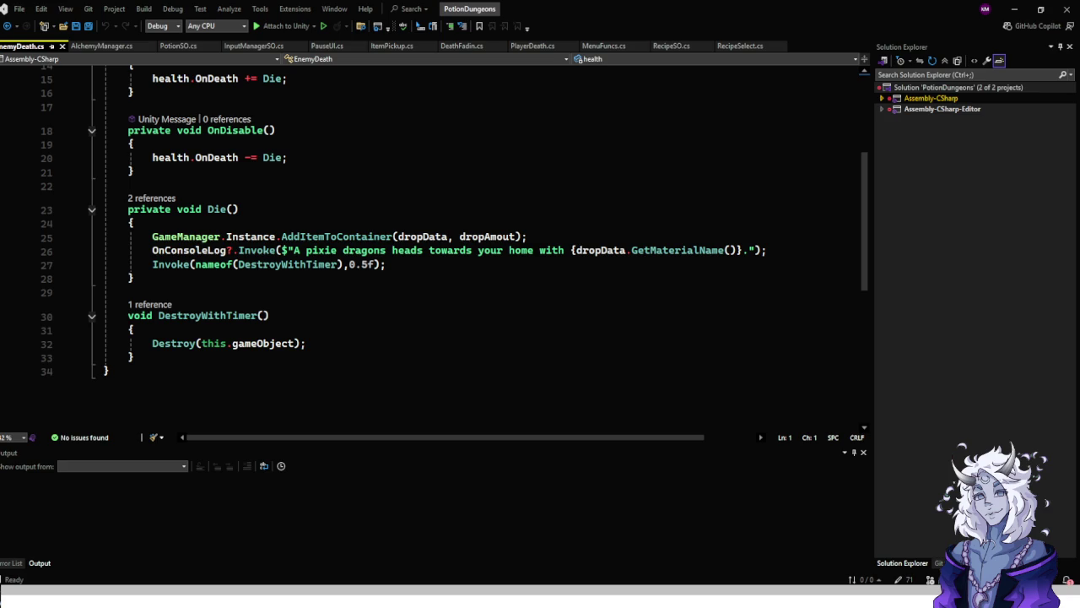
# Review the OnDeath unsubscribe line in EnemyDeath's OnDisable, then return to the Unity editor.
pyautogui.scroll(5, 473, 244)
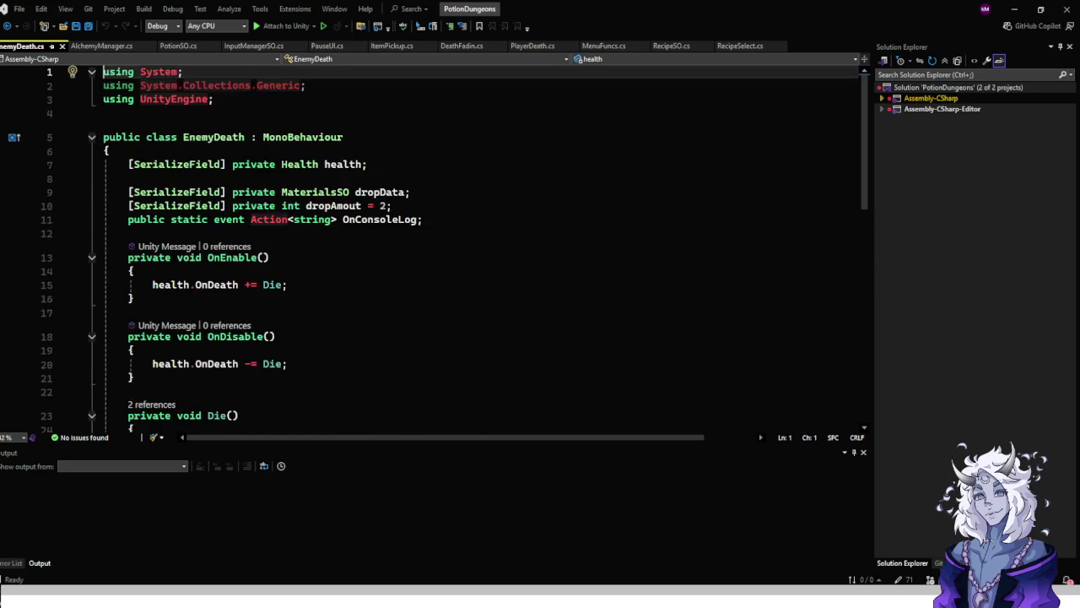
pyautogui.scroll(-3, 472, 245)
pyautogui.click(288, 240)
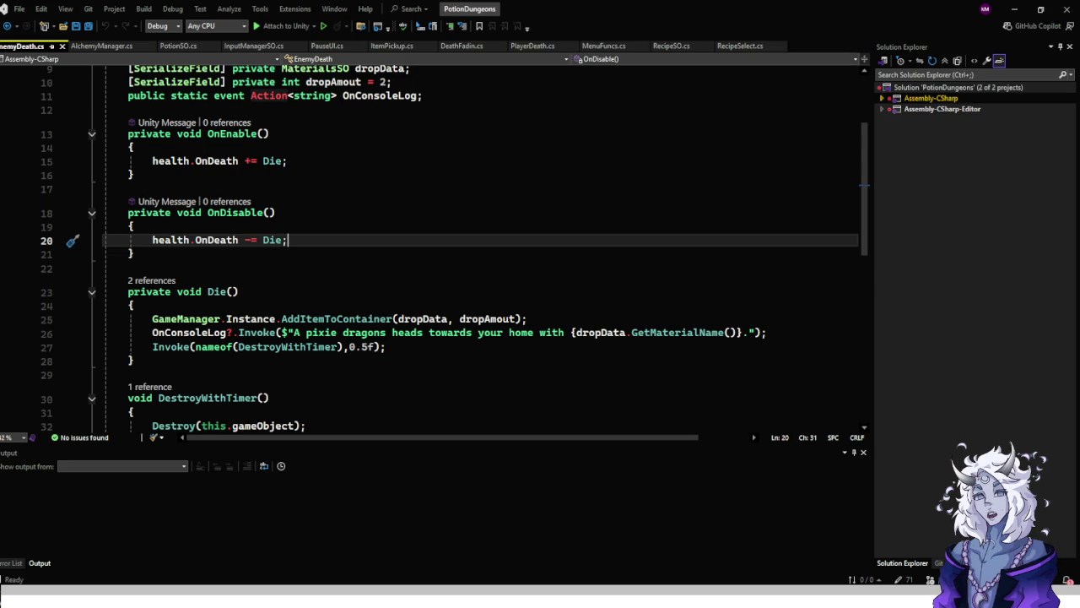
pyautogui.scroll(3, 473, 245)
pyautogui.scroll(-6, 472, 245)
pyautogui.scroll(3, 473, 244)
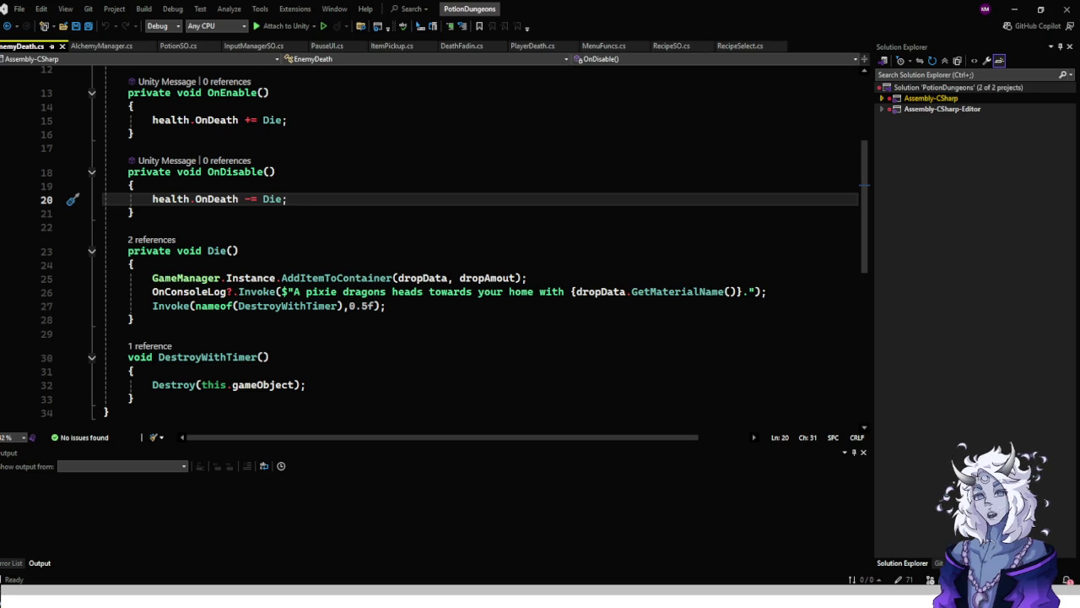
pyautogui.hotkey('alt', 'Tab')
# Open Health.cs from UniversalComponents and look at its GetCurrentHP accessor.
pyautogui.scroll(-2, 646, 456)
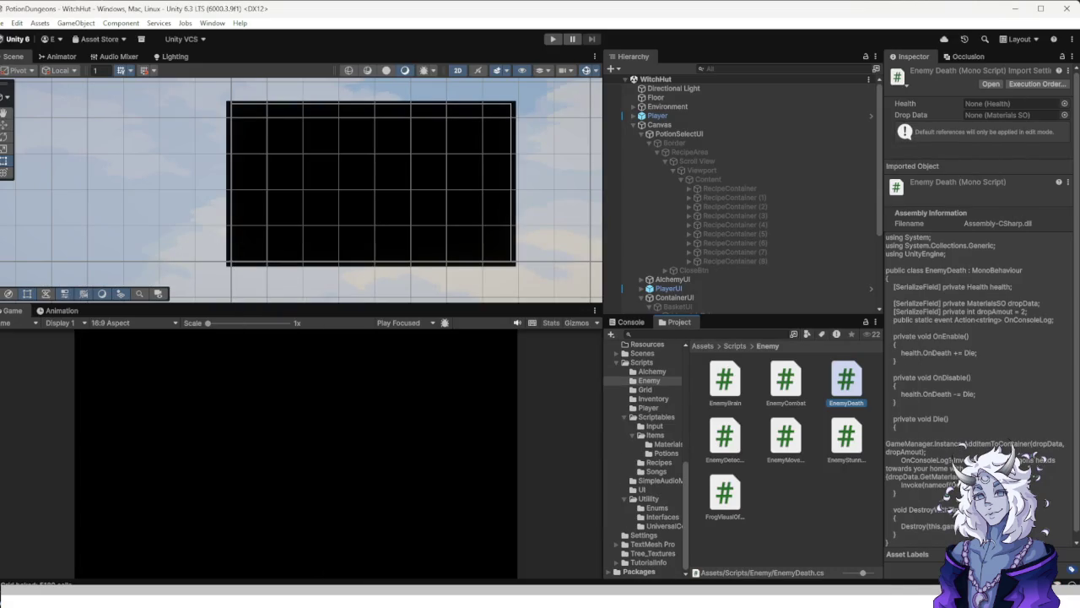
pyautogui.click(665, 525)
pyautogui.doubleClick(718, 382)
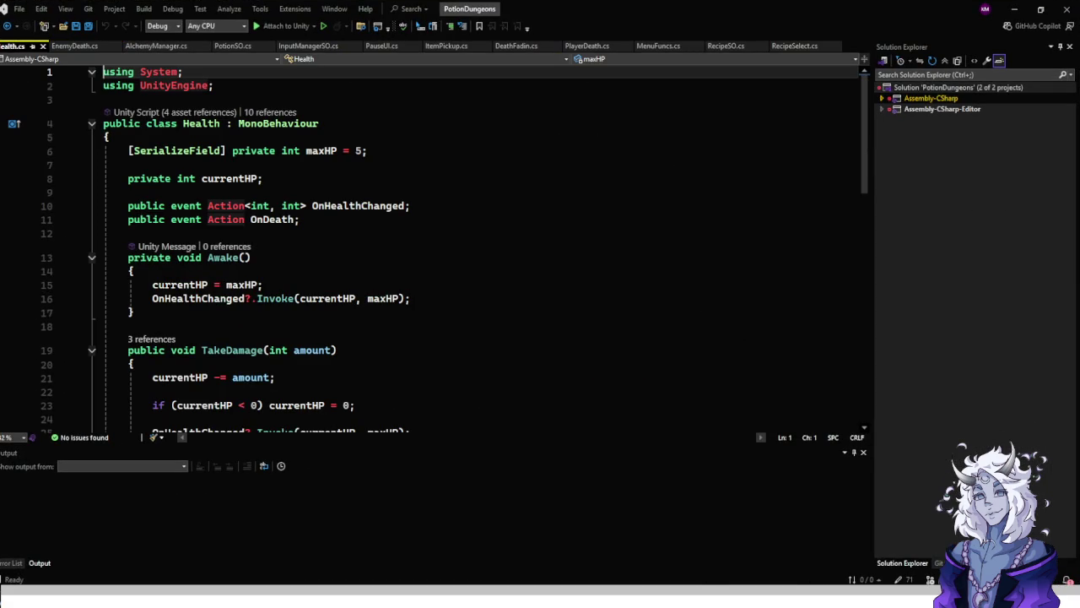
pyautogui.scroll(-3, 454, 249)
pyautogui.scroll(-1, 455, 249)
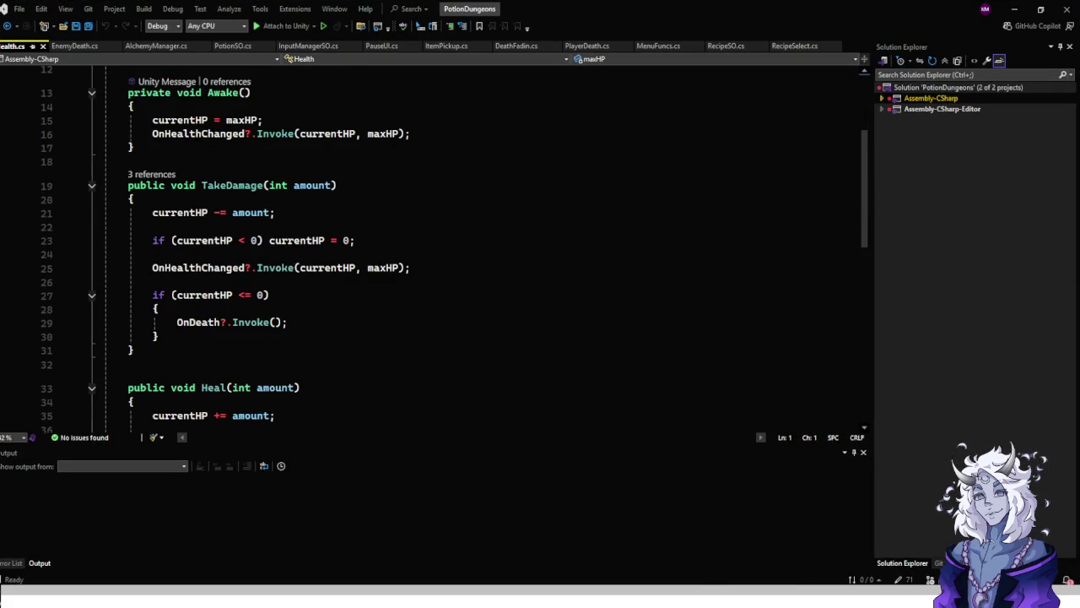
pyautogui.scroll(-2, 455, 249)
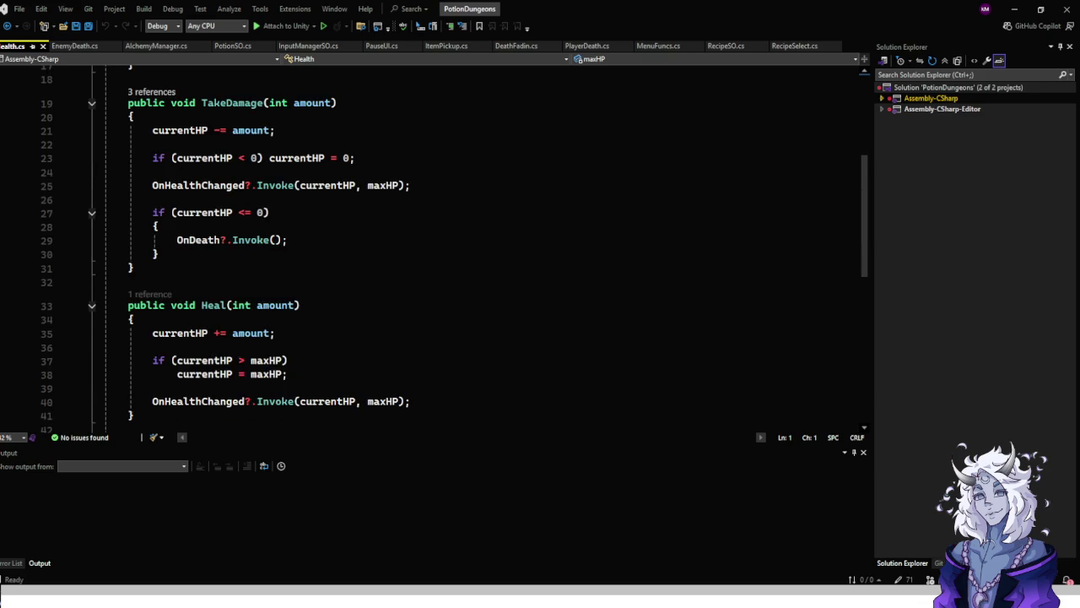
pyautogui.scroll(-2, 455, 249)
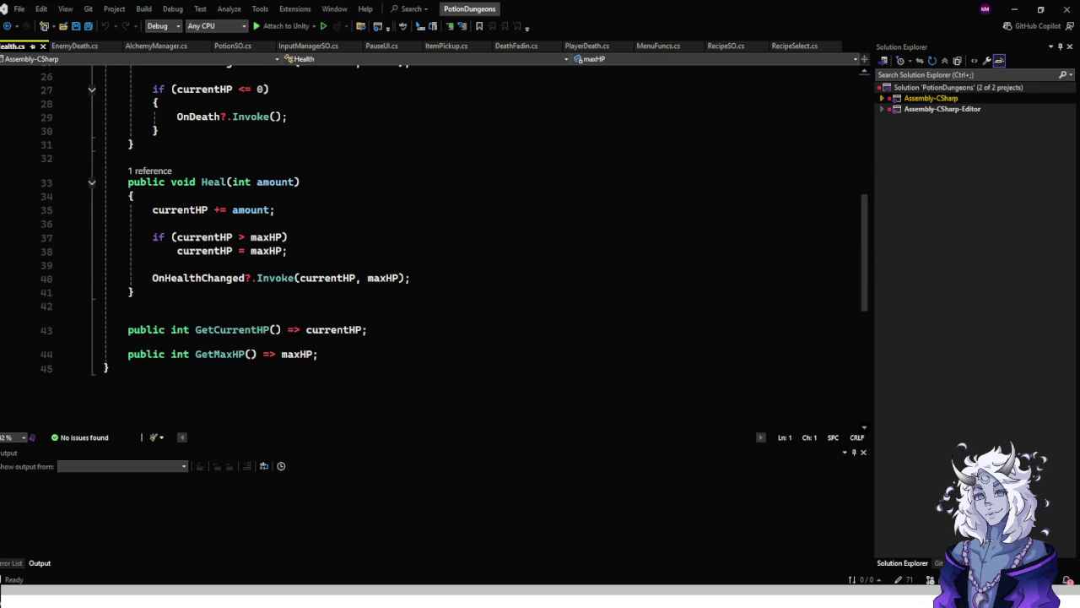
pyautogui.click(319, 353)
pyautogui.click(368, 329)
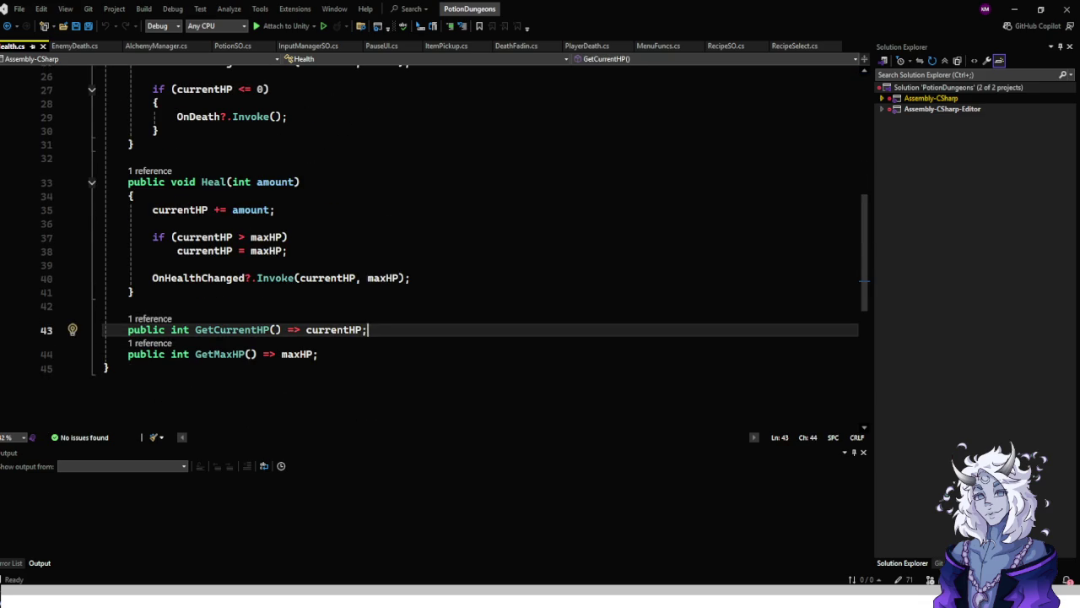
# Examine the currentHP <= 0 death check in TakeDamage.
pyautogui.scroll(3, 455, 249)
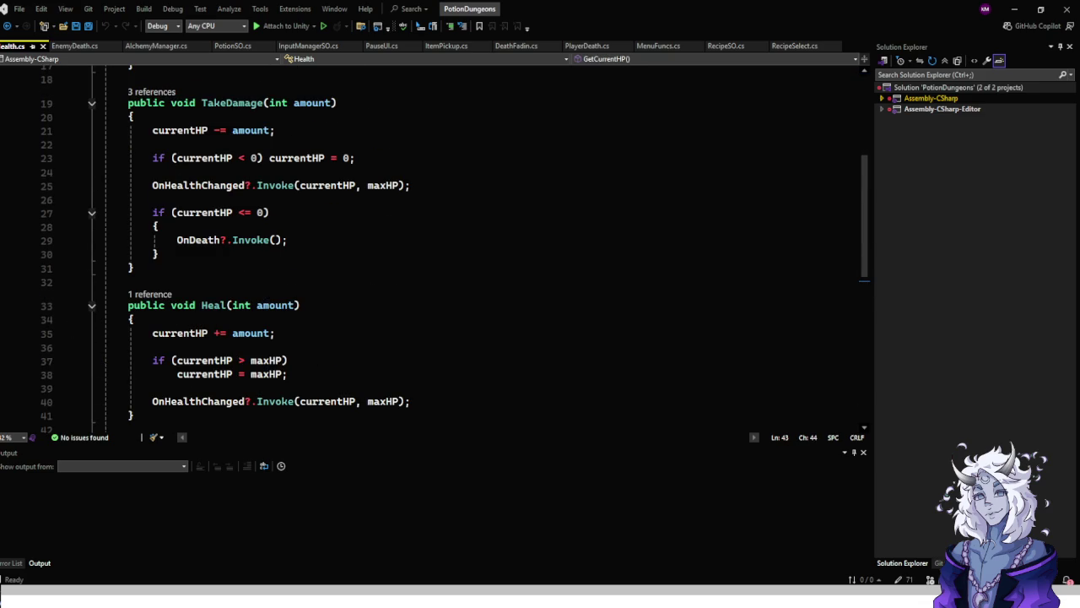
pyautogui.scroll(3, 455, 248)
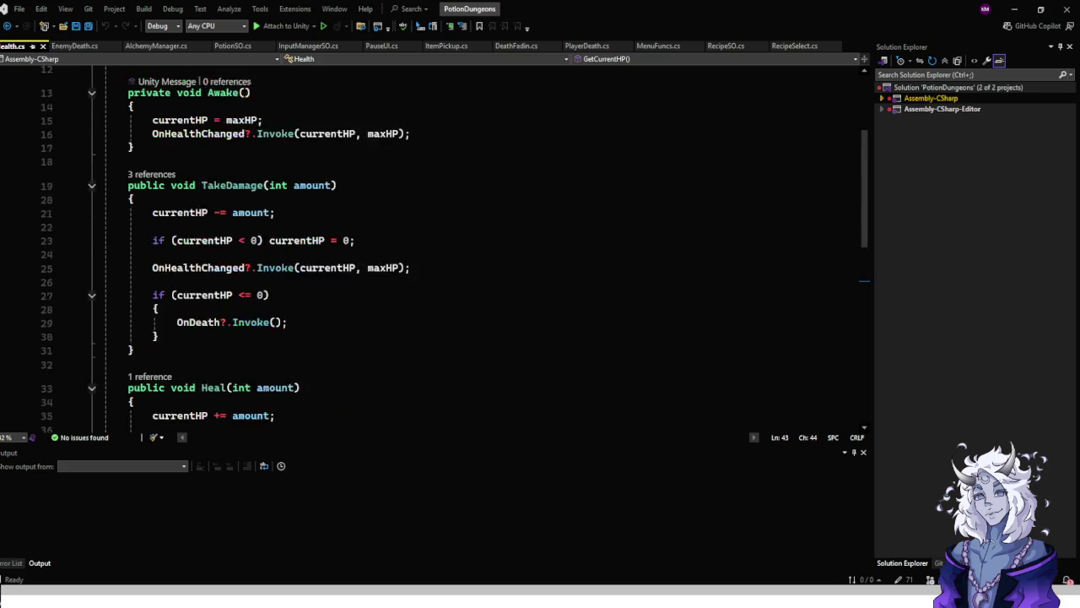
pyautogui.click(287, 363)
pyautogui.click(269, 336)
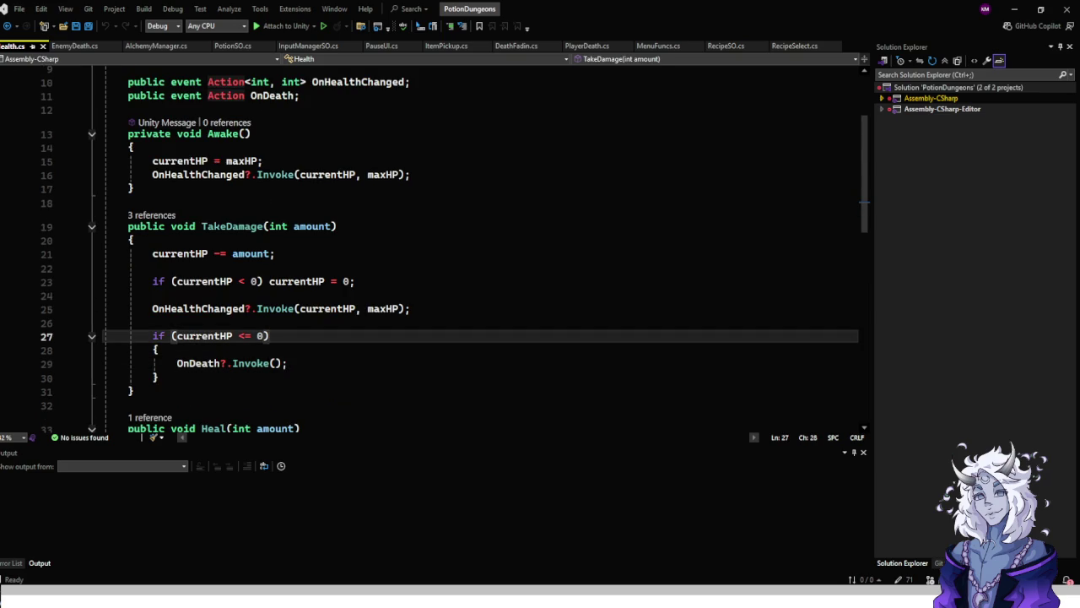
pyautogui.scroll(2, 455, 249)
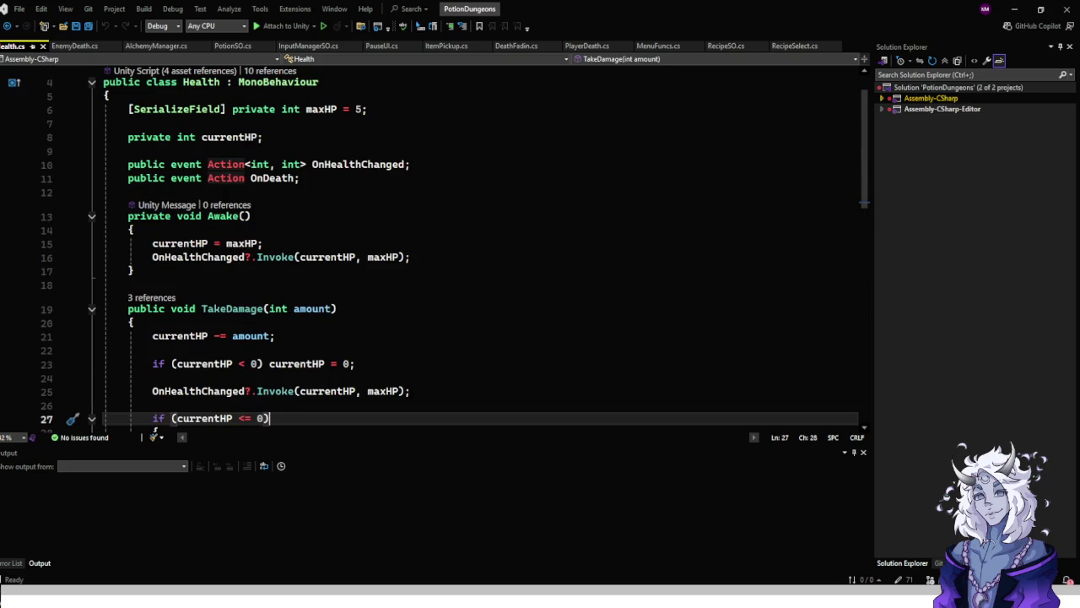
pyautogui.scroll(-9, 455, 249)
pyautogui.scroll(5, 455, 249)
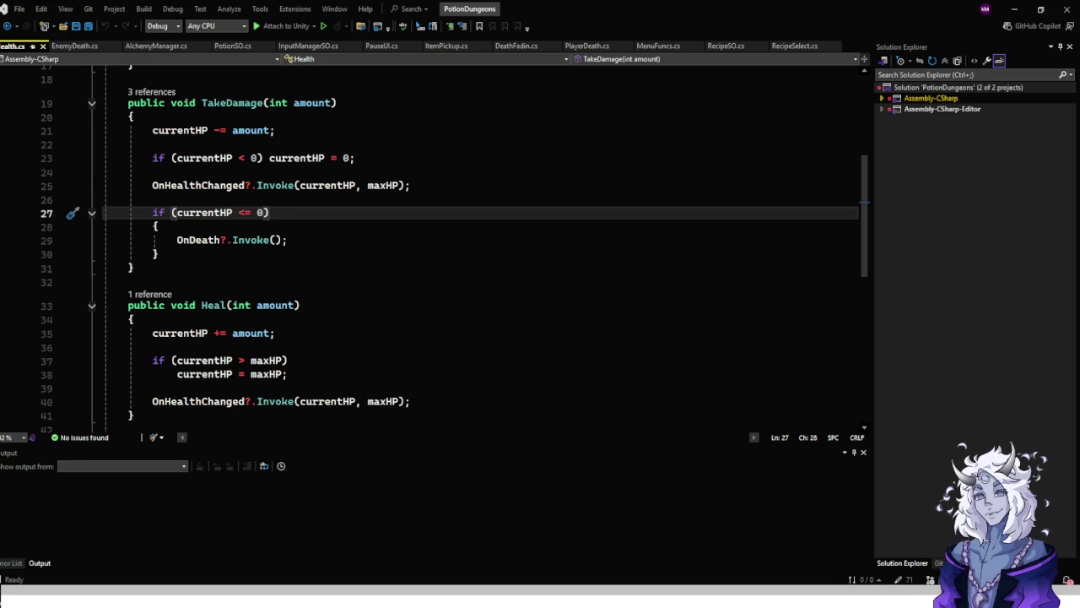
# Inspect Health's OnDeath invoke call and the OnDeath event declaration.
pyautogui.click(289, 240)
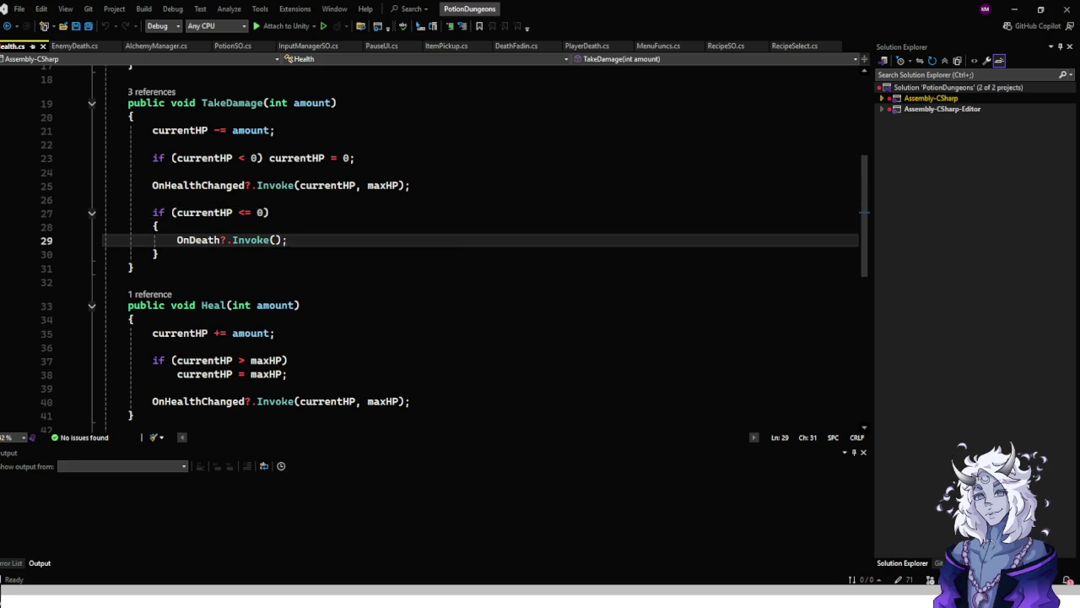
pyautogui.scroll(6, 473, 245)
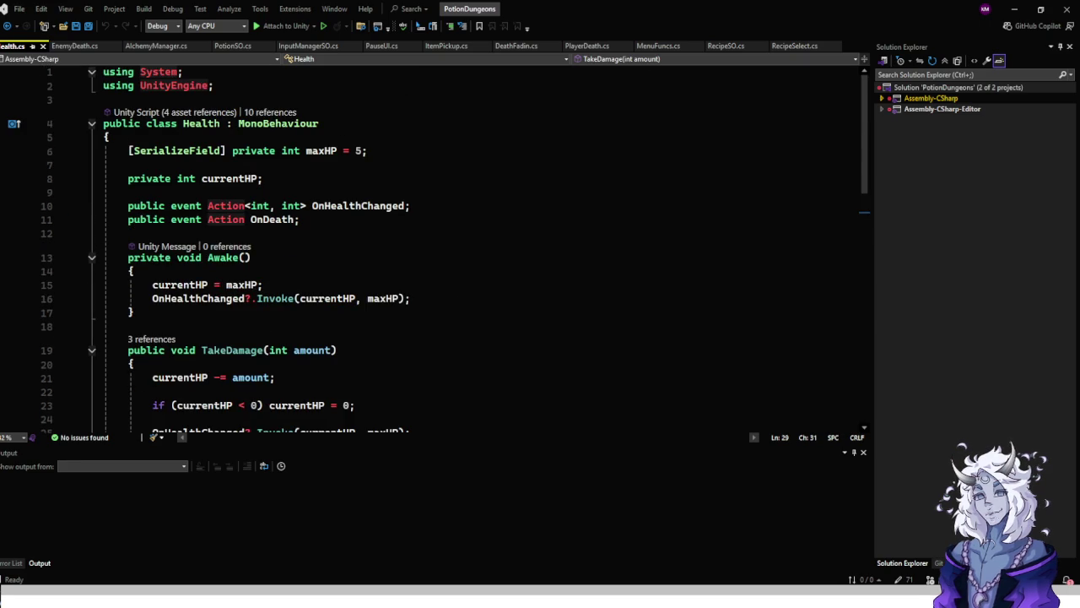
pyautogui.click(301, 220)
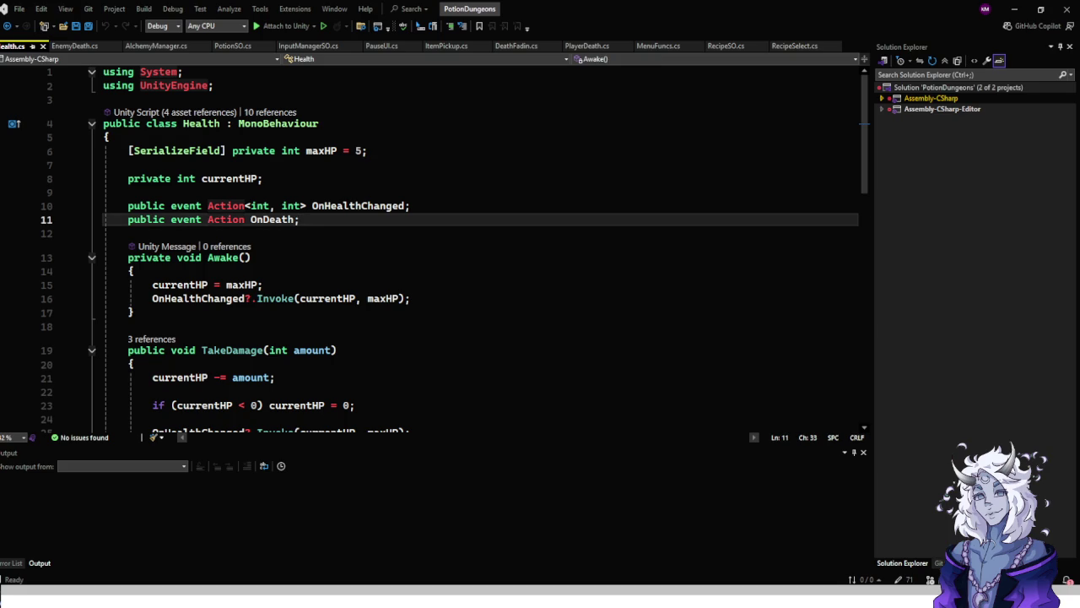
pyautogui.scroll(-8, 472, 244)
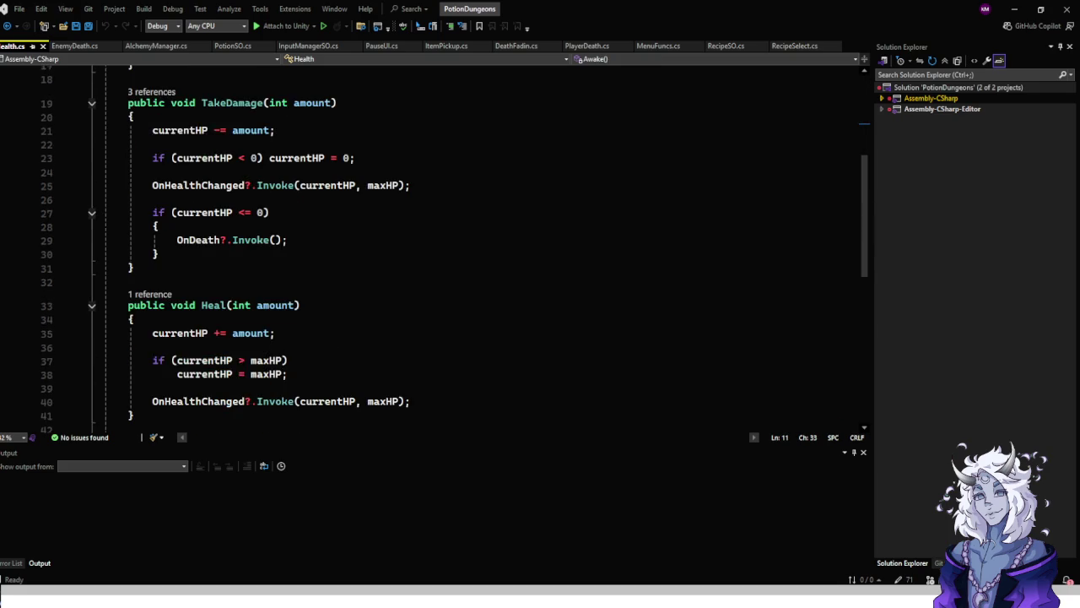
pyautogui.scroll(8, 473, 245)
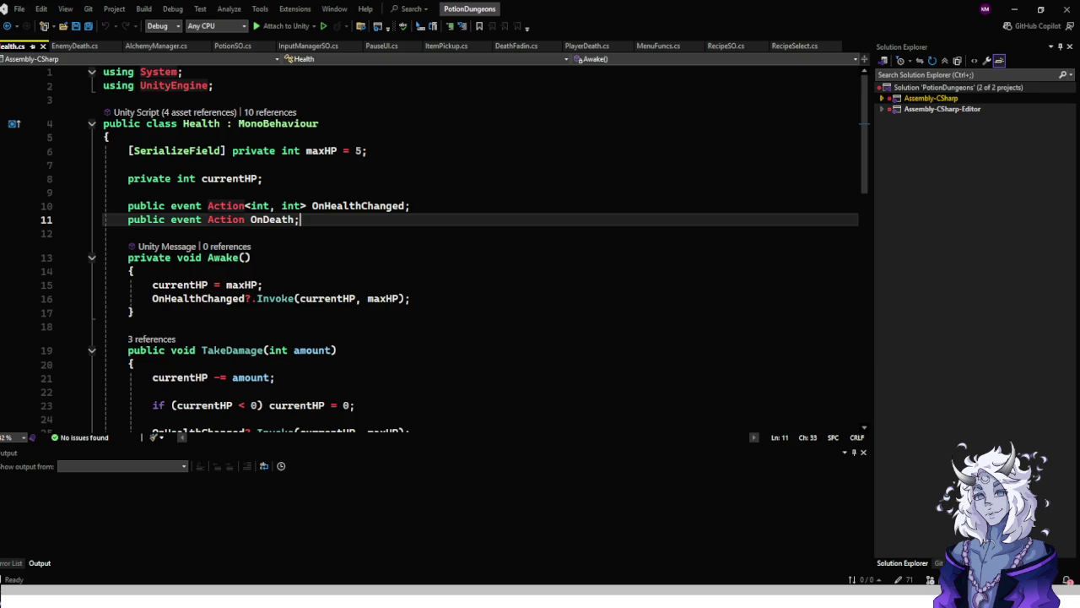
pyautogui.click(587, 46)
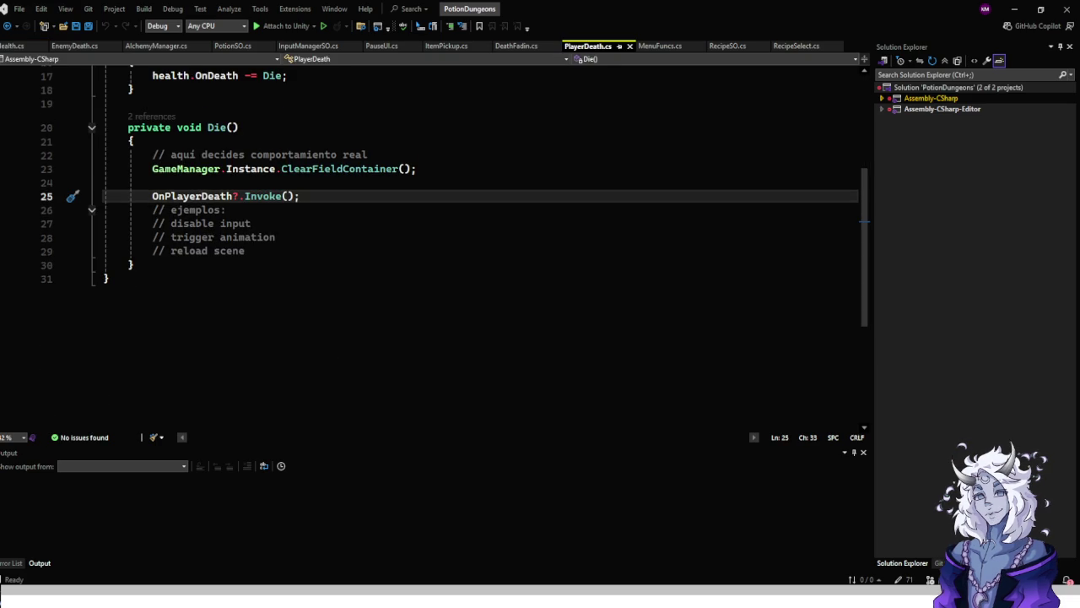
# Review PlayerDeath's OnDeath subscription in OnEnable, the unsubscription in OnDisable, and the serialized health field.
pyautogui.scroll(5, 438, 253)
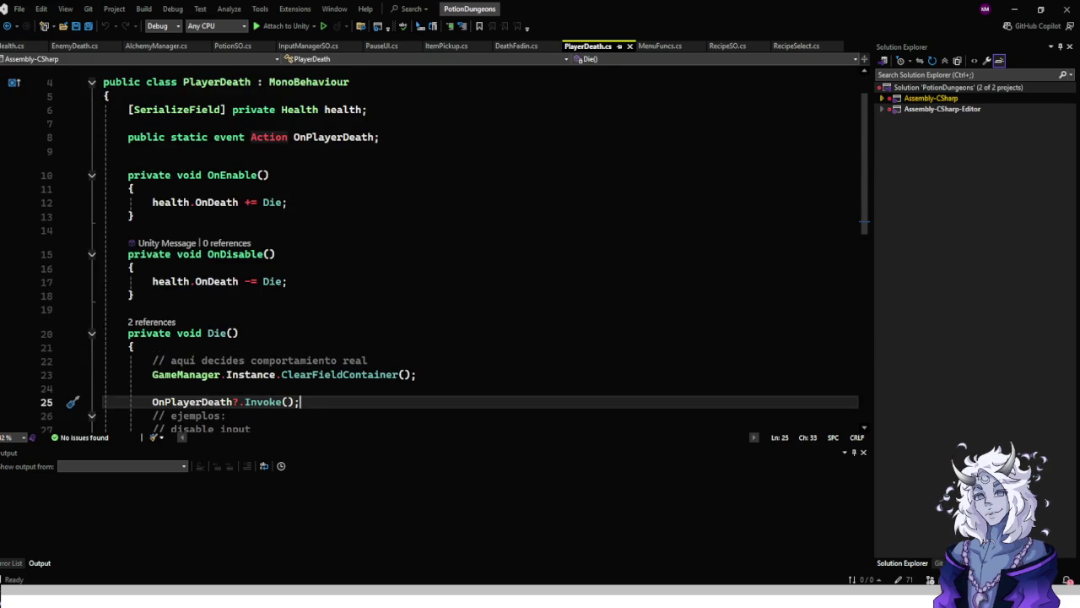
pyautogui.click(288, 243)
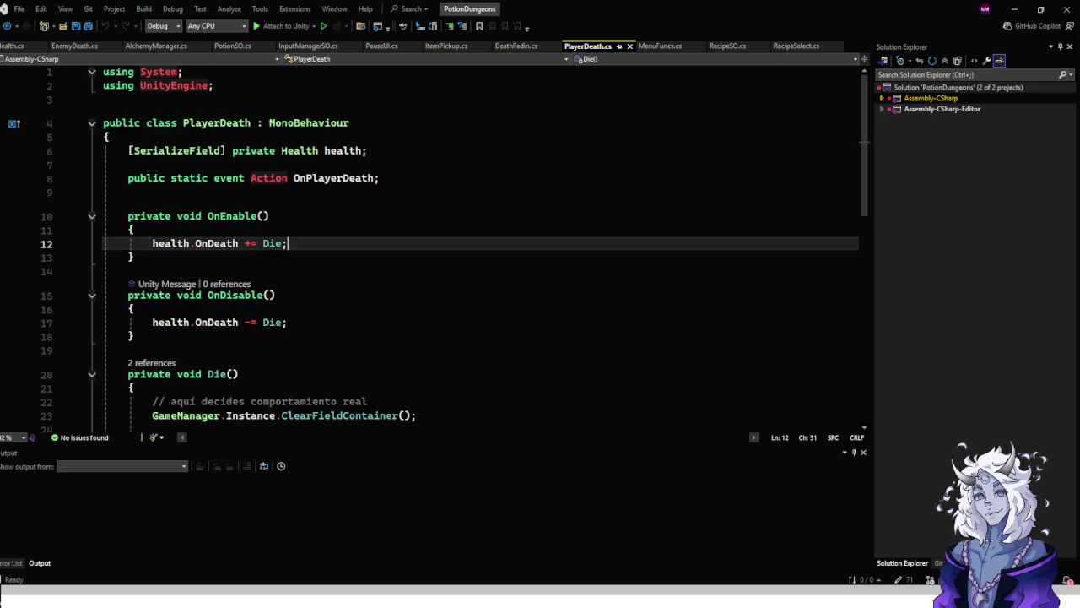
pyautogui.click(288, 321)
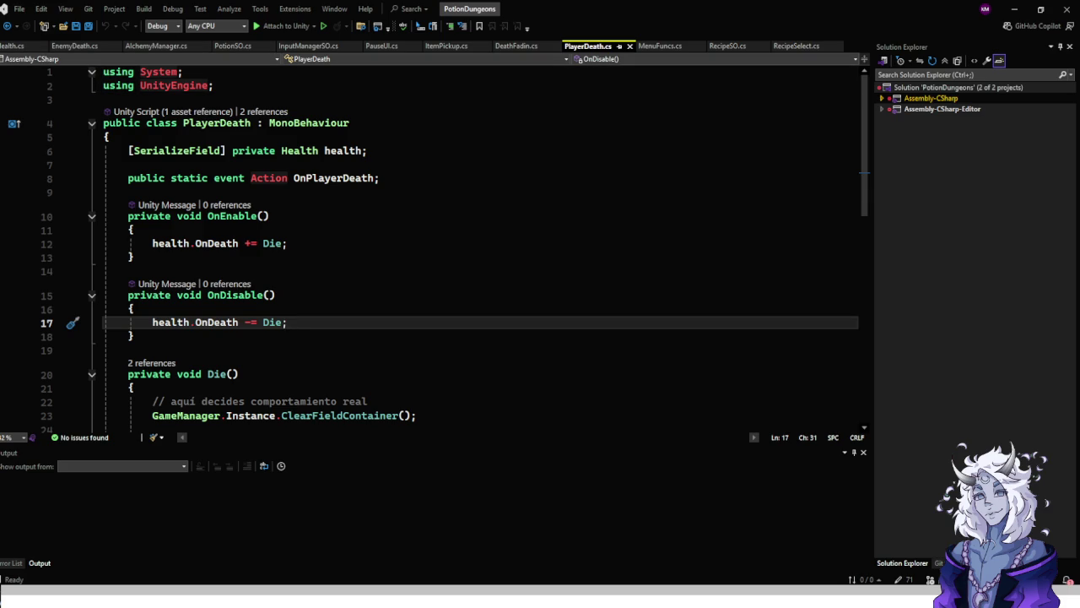
pyautogui.click(367, 150)
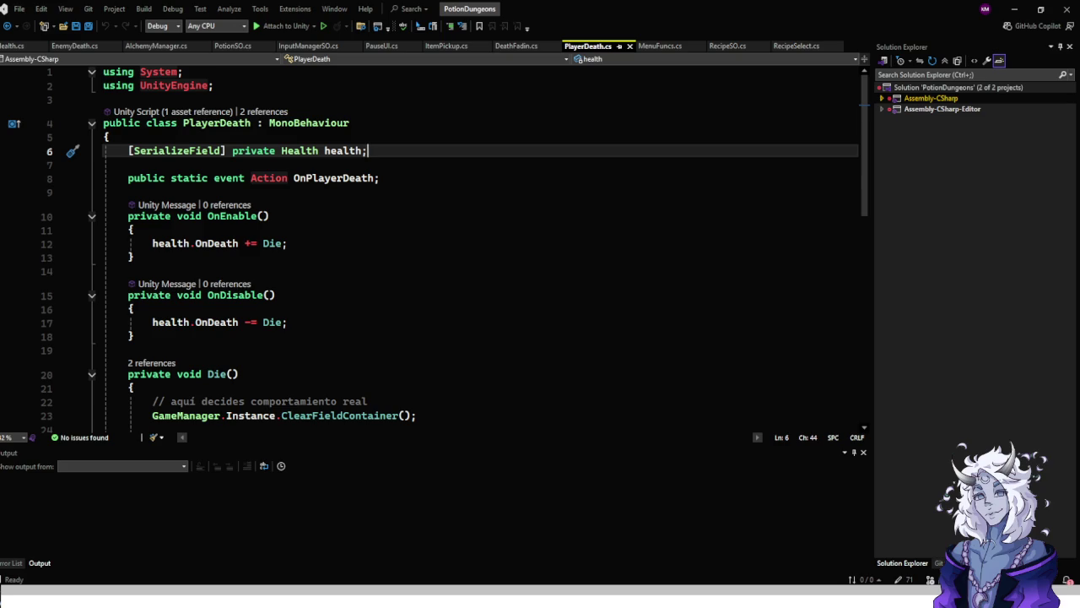
# Open the PlayerCombat script from the Scripts/Player folder in Visual Studio.
pyautogui.click(1014, 9)
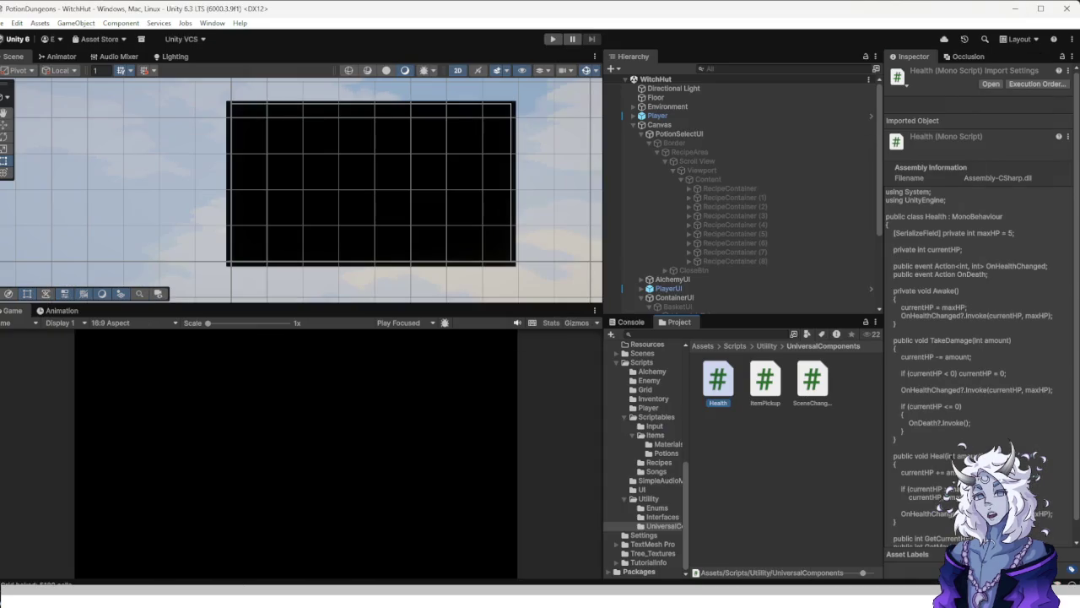
pyautogui.click(648, 408)
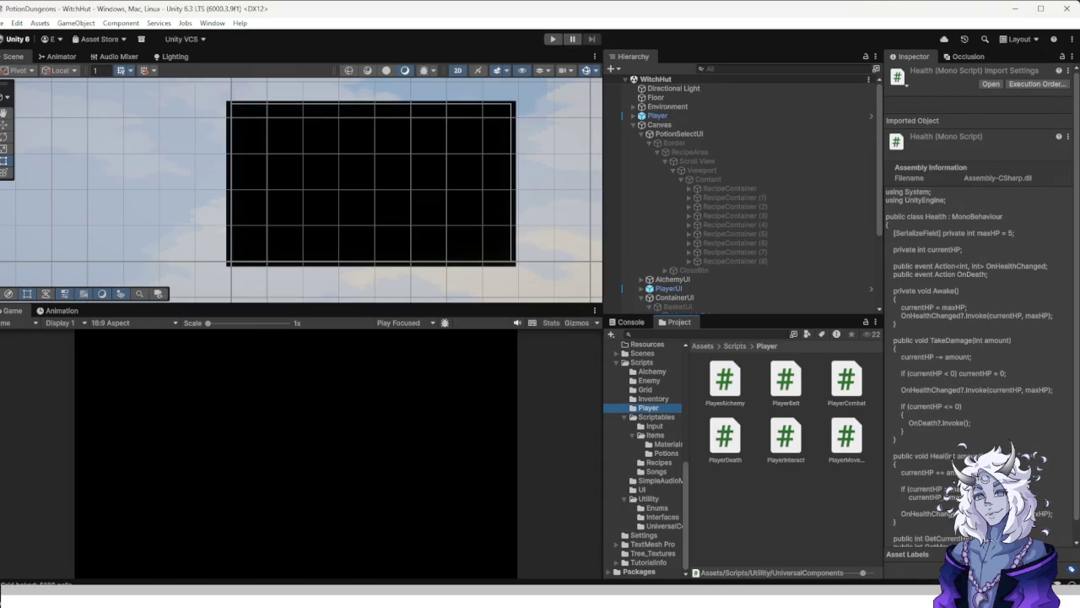
pyautogui.doubleClick(846, 379)
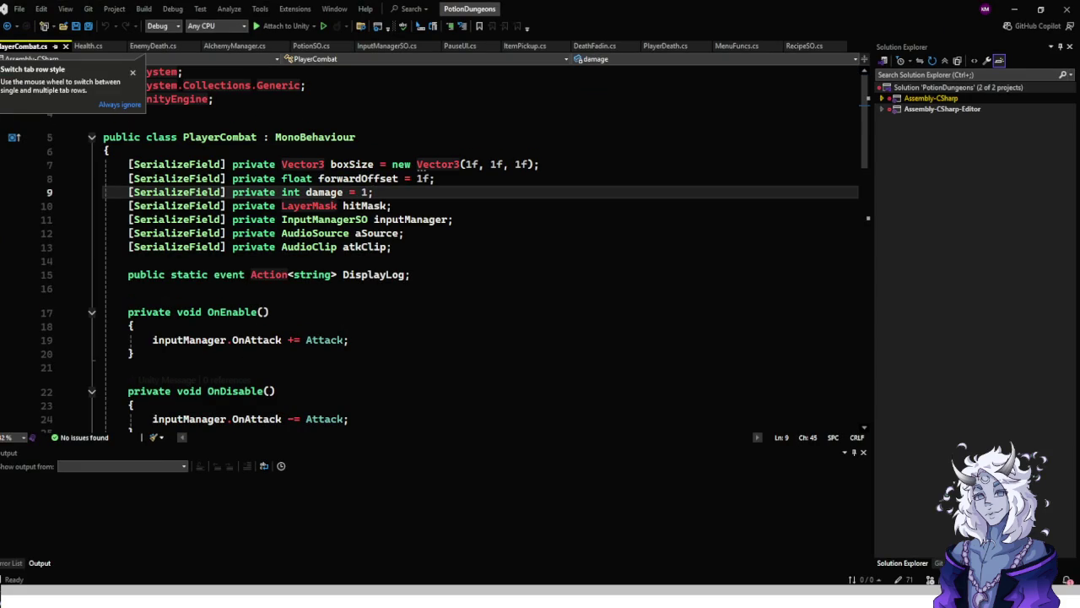
pyautogui.scroll(-6, 472, 253)
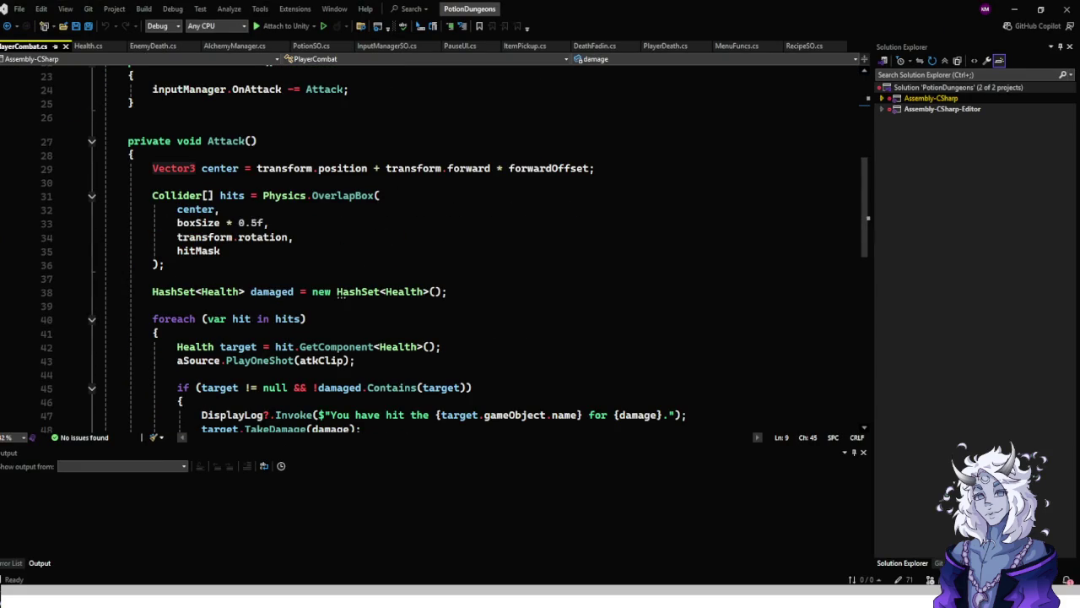
pyautogui.scroll(-3, 456, 249)
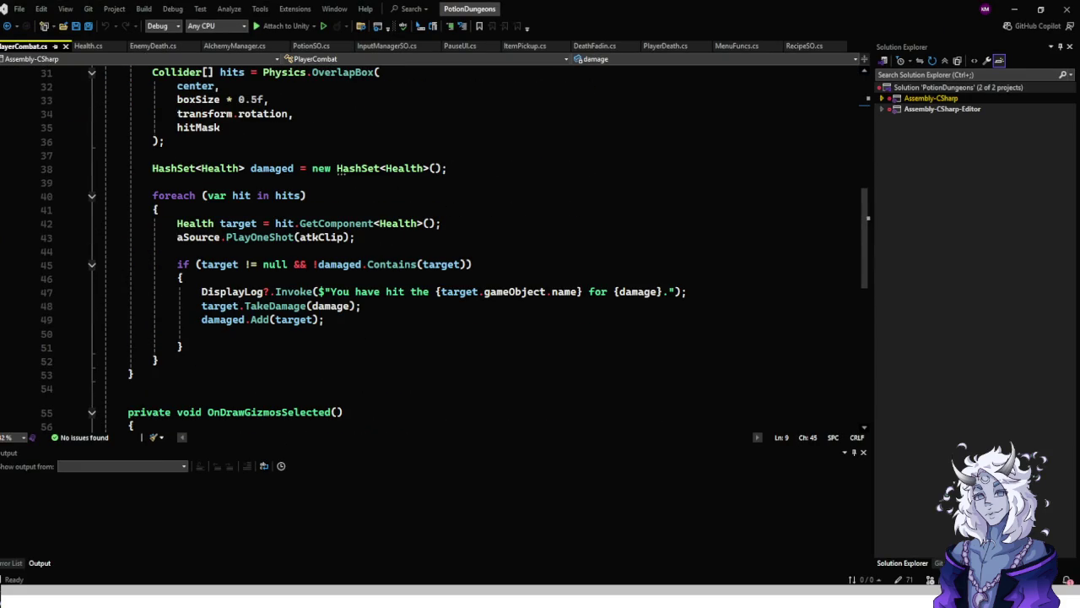
# Read PlayerCombat's attack sound, per-hit damage and gizmo wire-cube lines, then return to Health.cs.
pyautogui.click(354, 237)
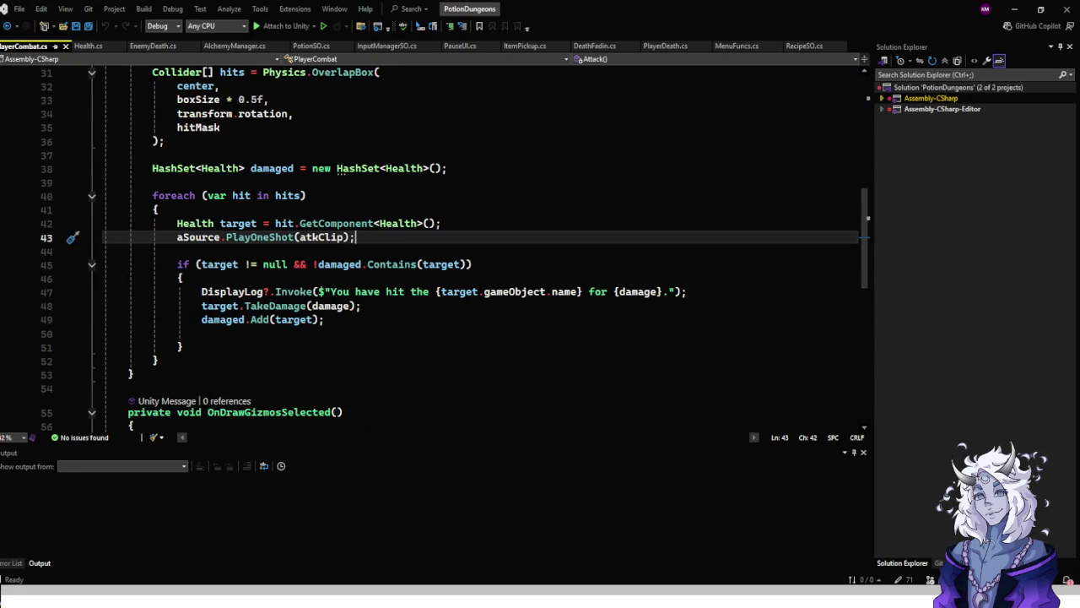
pyautogui.click(361, 305)
pyautogui.press('Down')
pyautogui.scroll(-6, 472, 253)
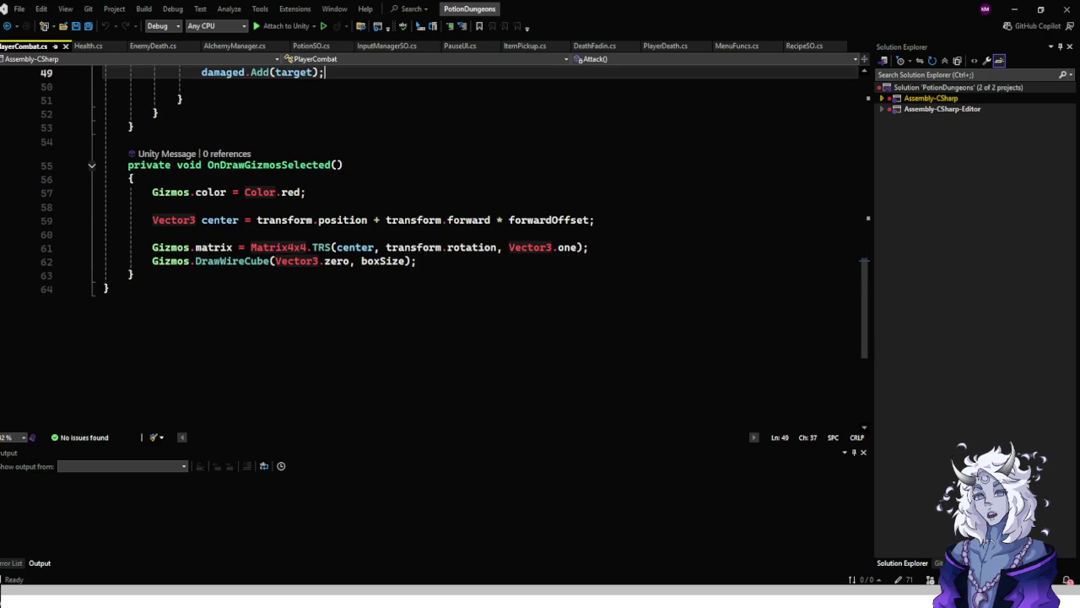
pyautogui.click(418, 260)
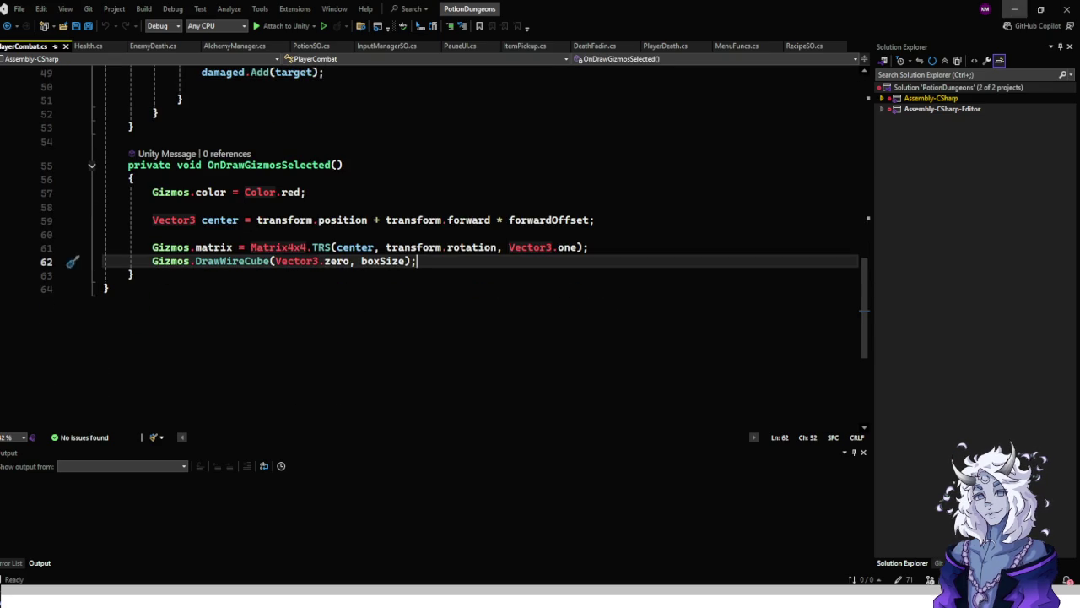
pyautogui.click(1014, 9)
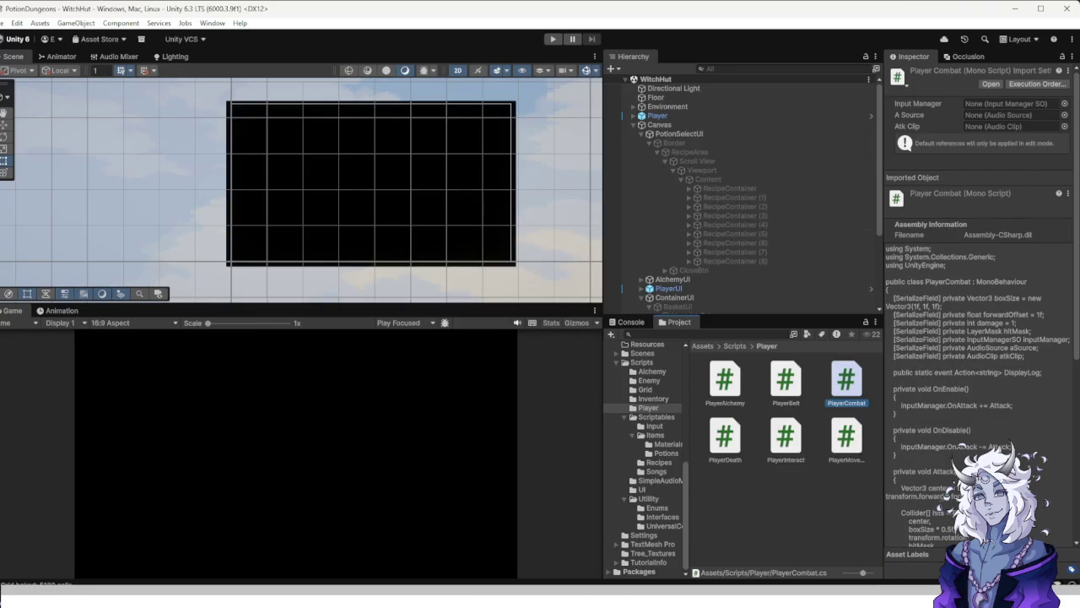
pyautogui.hotkey('alt', 'Tab')
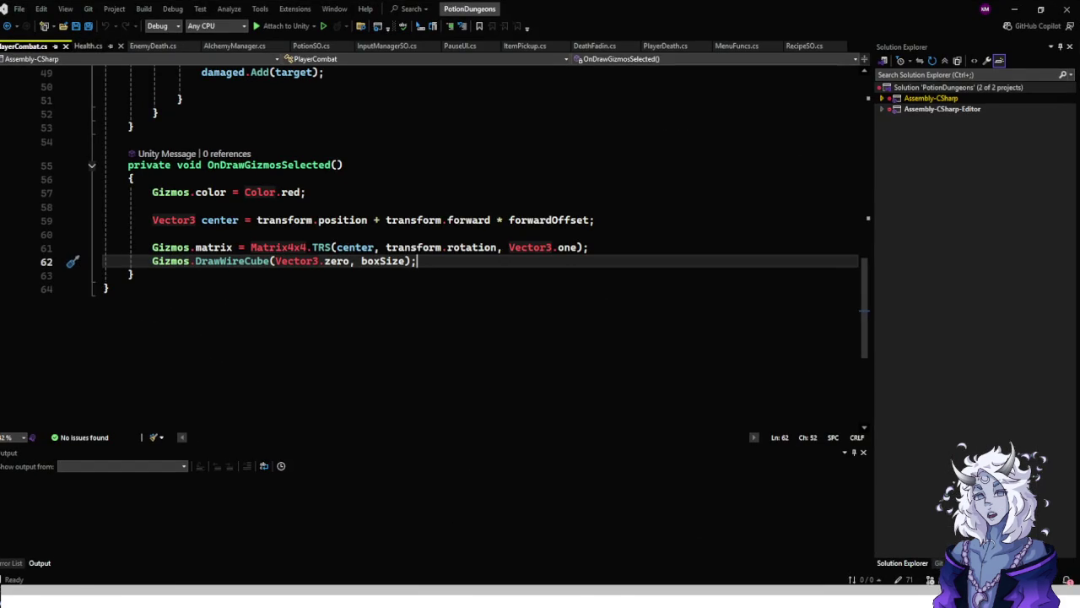
pyautogui.hotkey('ctrl', 'Tab')
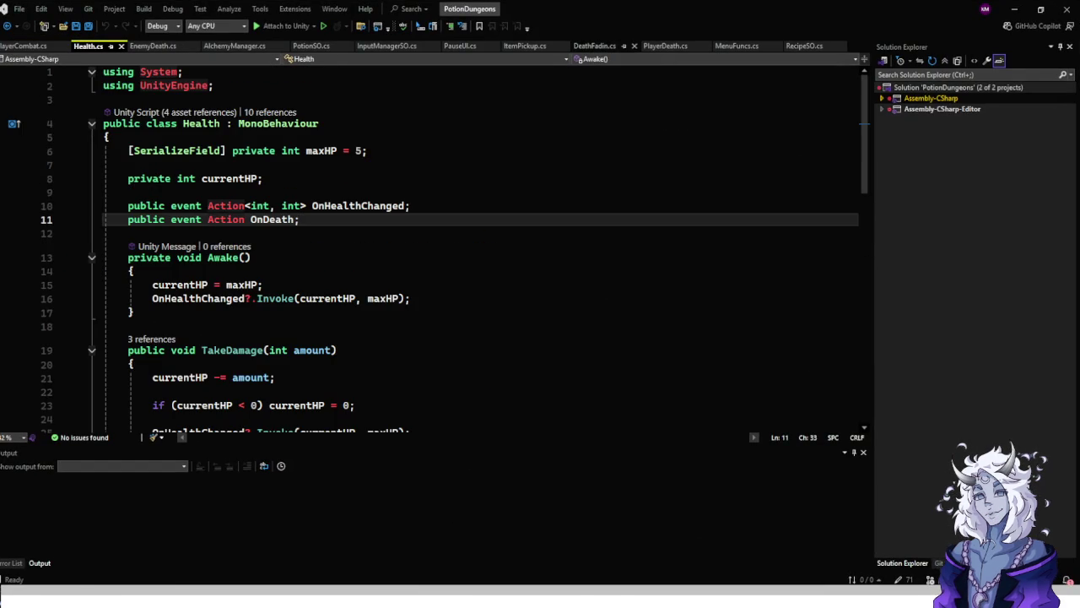
# Attach the debugger to Unity and breakpoint the OnPlayerDeath?.Invoke() line in PlayerDeath's Die method.
pyautogui.click(666, 46)
pyautogui.scroll(-5, 422, 253)
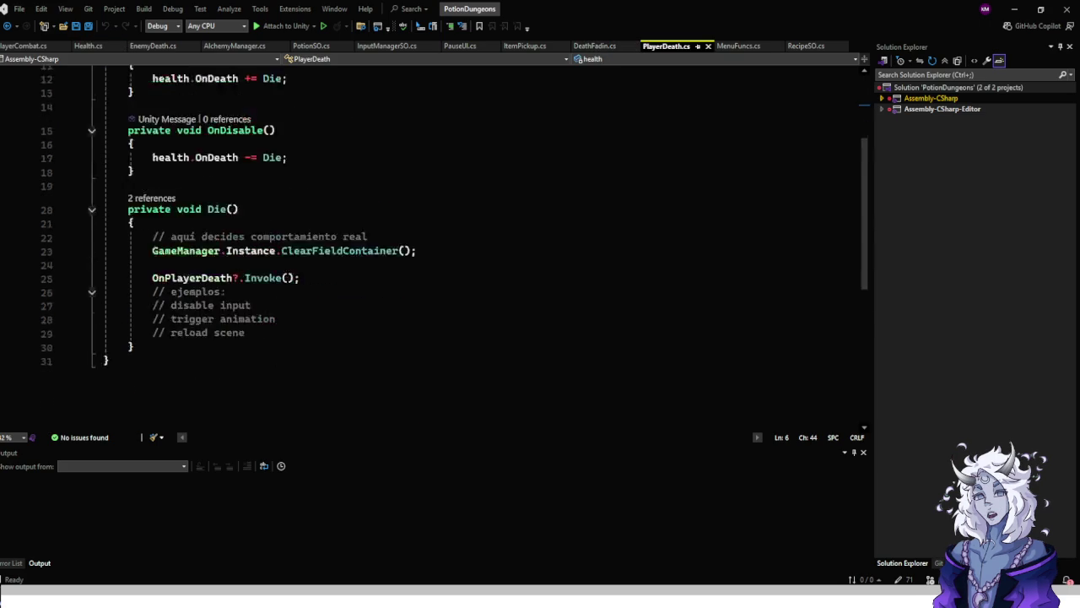
pyautogui.click(148, 169)
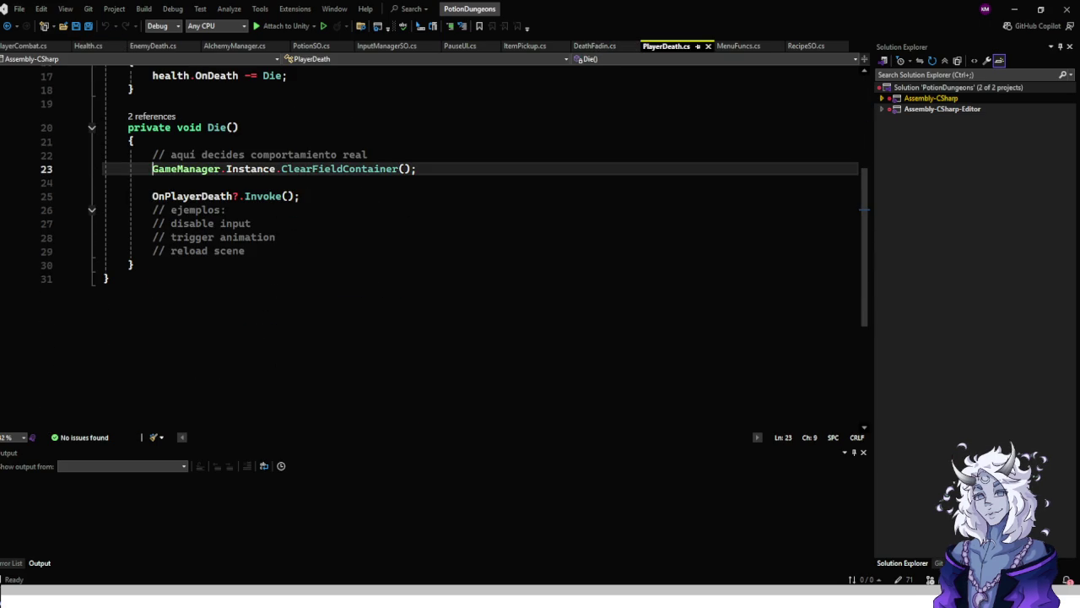
pyautogui.click(152, 195)
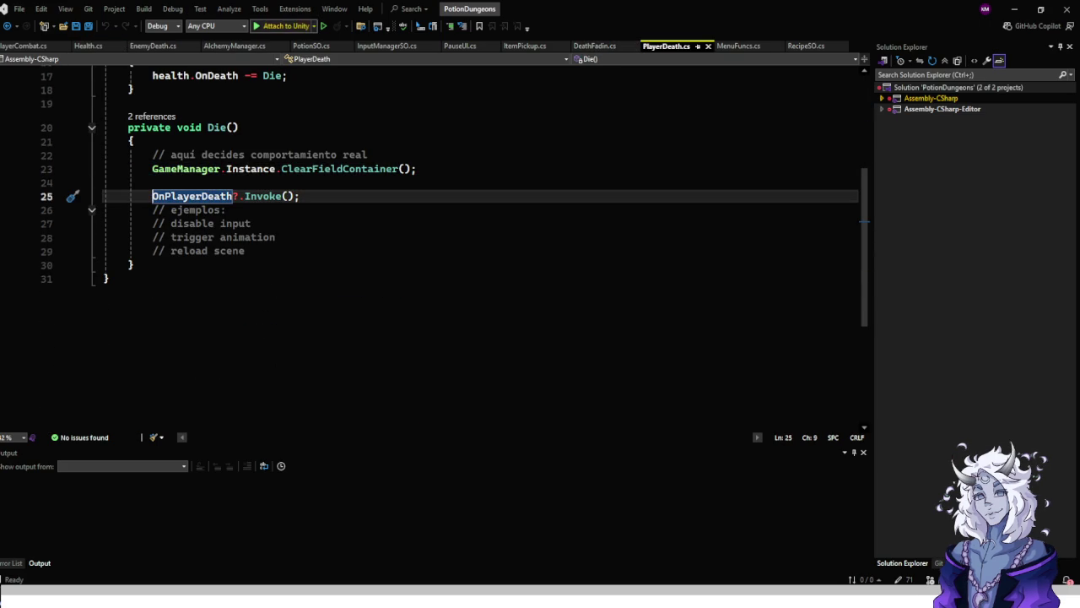
pyautogui.click(285, 25)
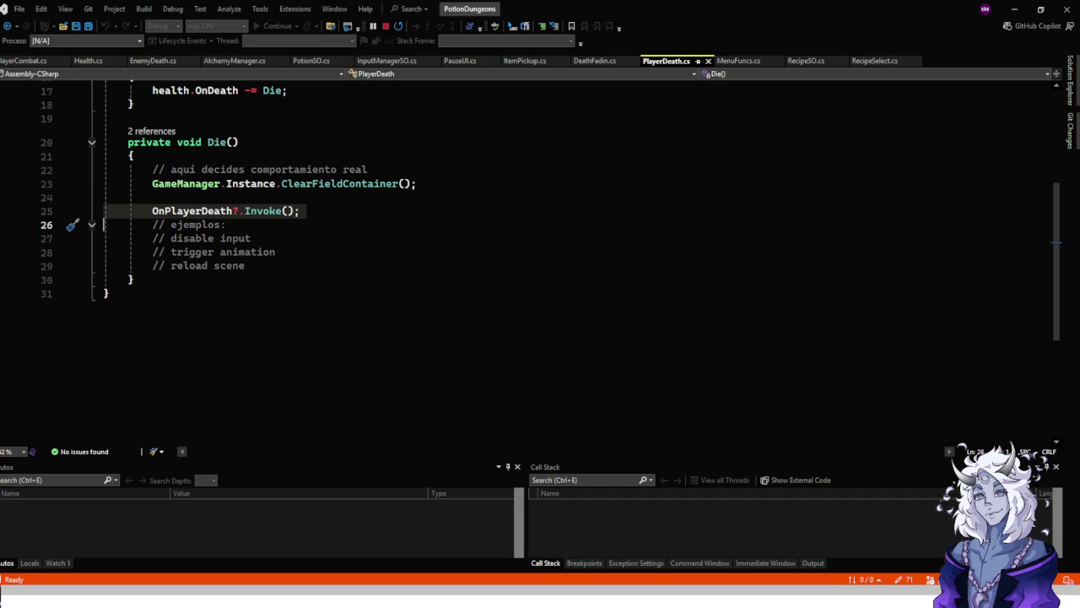
pyautogui.click(3, 211)
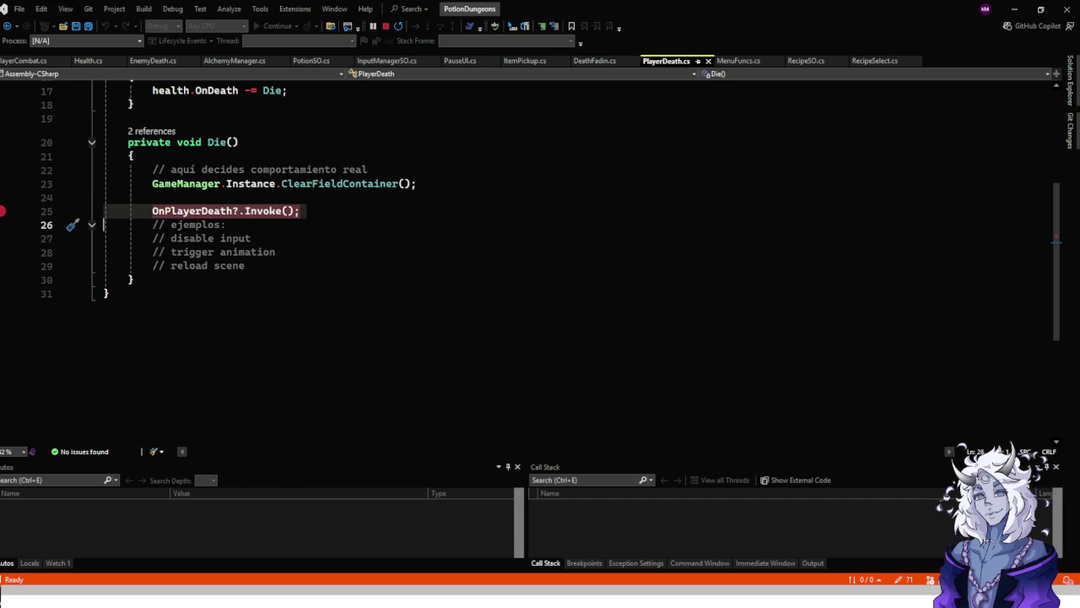
pyautogui.click(1015, 9)
pyautogui.hotkey('ctrl', 'p')
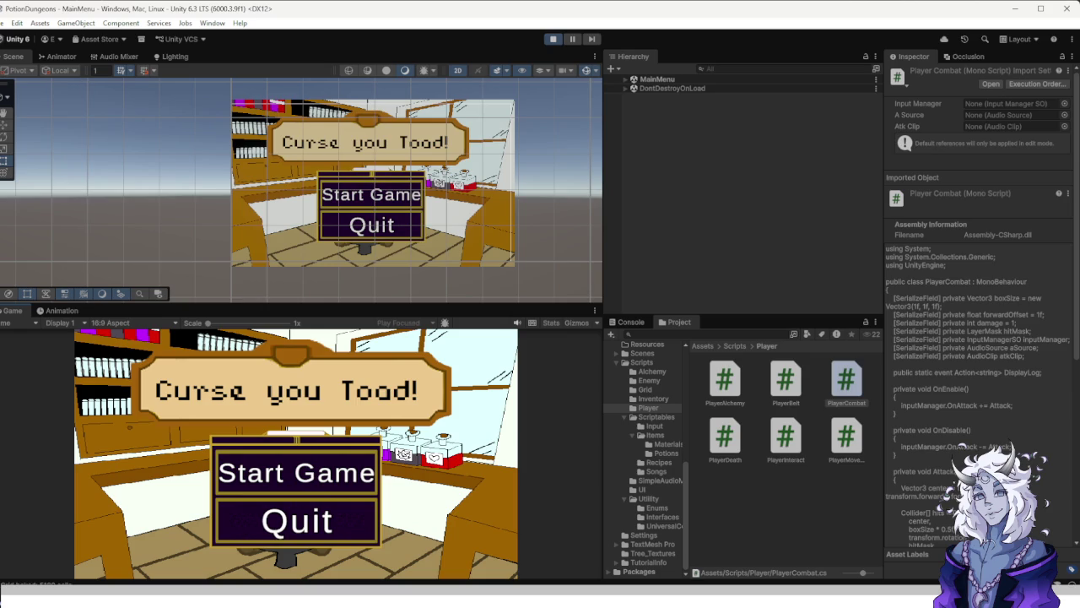
pyautogui.hotkey('ctrl', 'p')
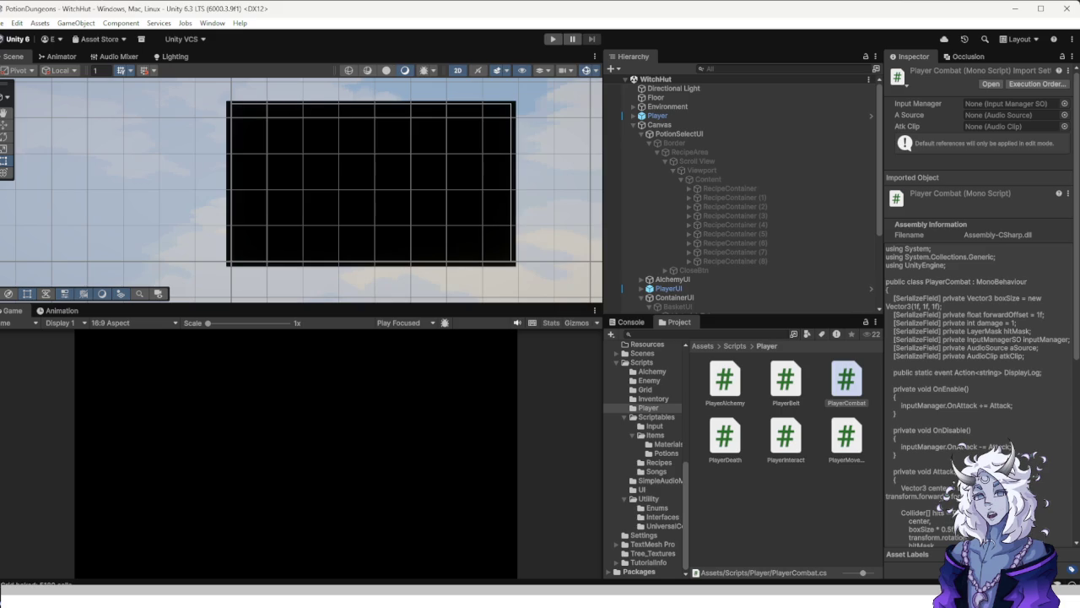
# Open the ForestFloor scene from Assets/Scenes.
pyautogui.scroll(3, 645, 456)
pyautogui.click(642, 421)
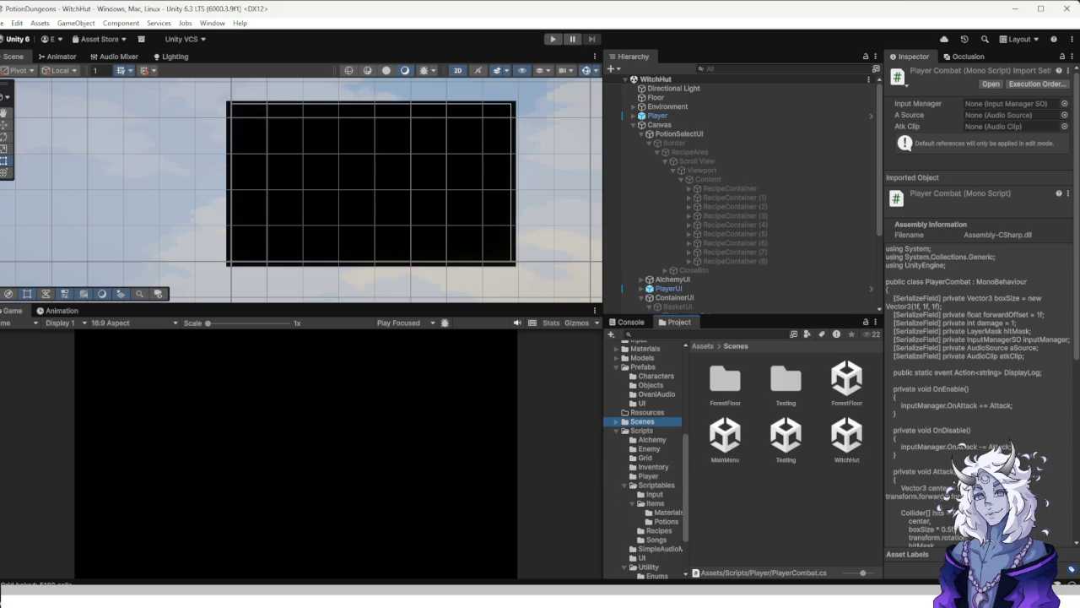
pyautogui.doubleClick(847, 380)
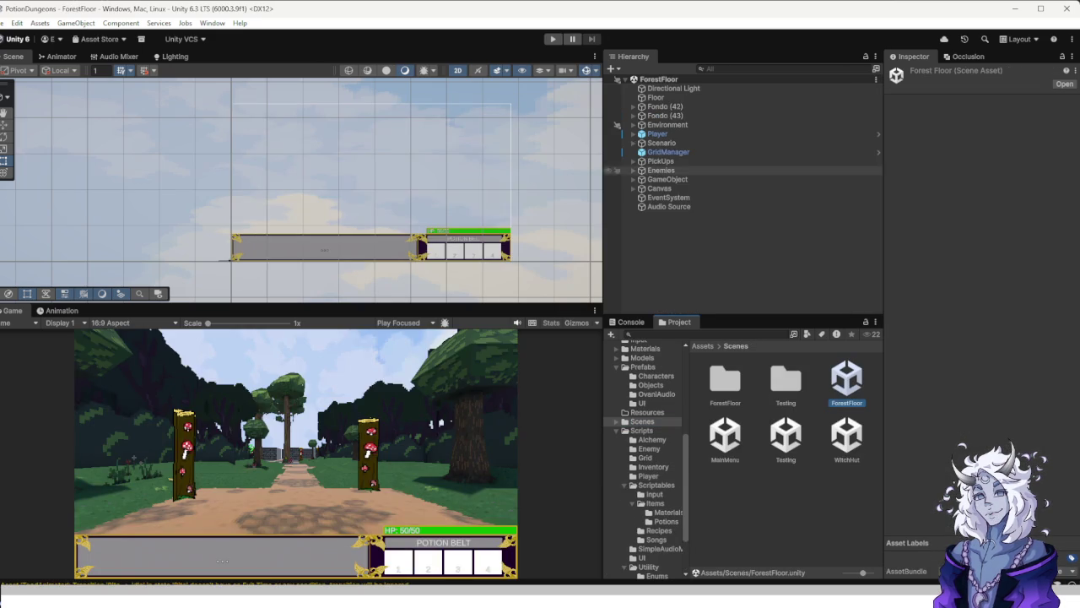
# Deactivate the DPanel object under Canvas > PlayerDeathUI in the Inspector.
pyautogui.click(634, 188)
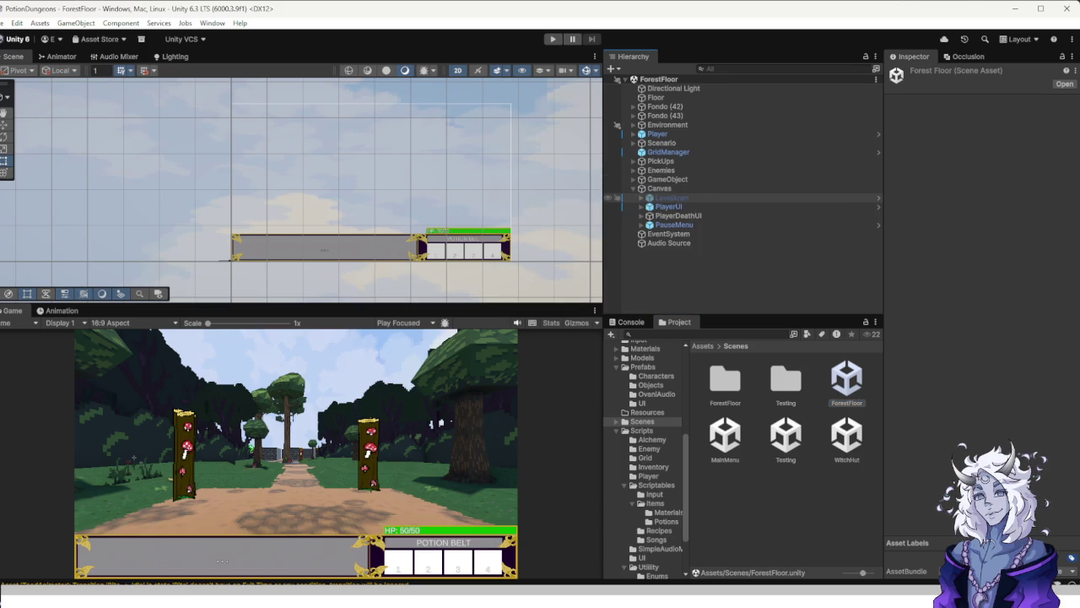
pyautogui.click(678, 215)
pyautogui.click(641, 216)
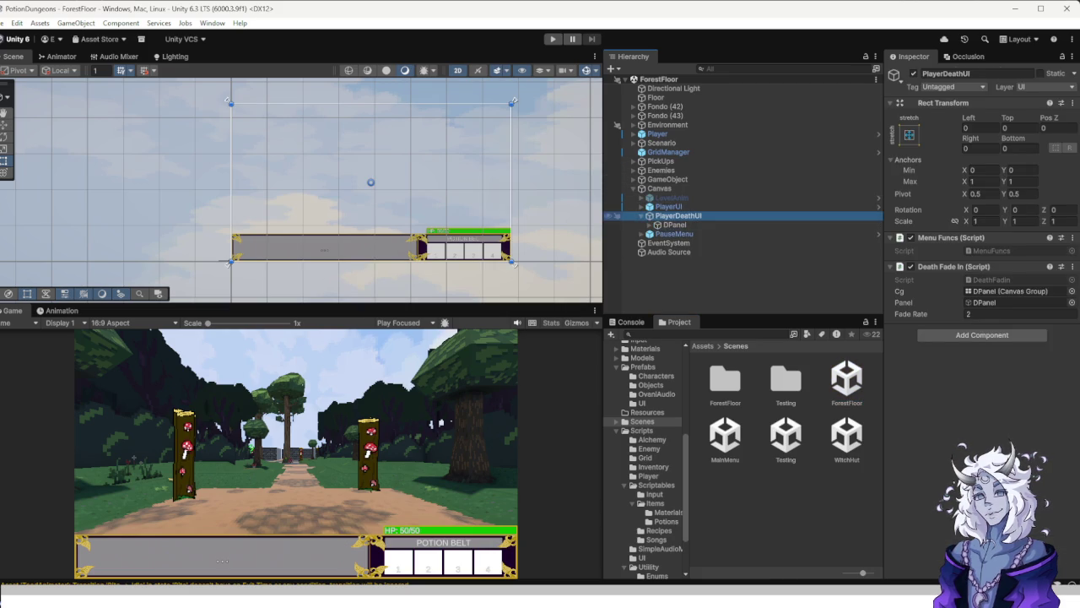
pyautogui.click(675, 225)
pyautogui.scroll(-2, 979, 211)
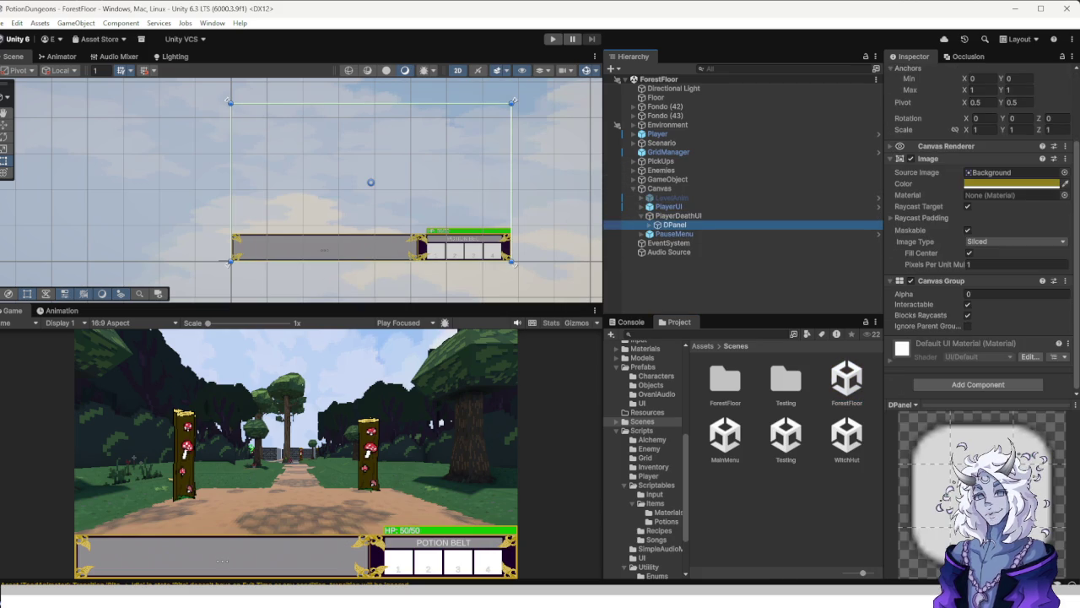
pyautogui.scroll(2, 979, 211)
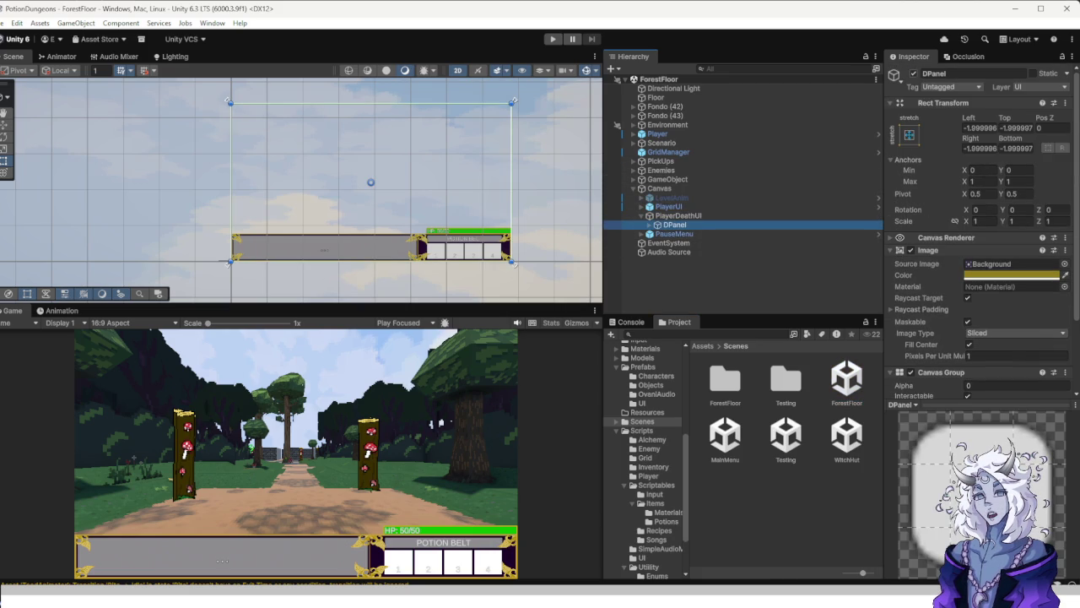
pyautogui.click(913, 73)
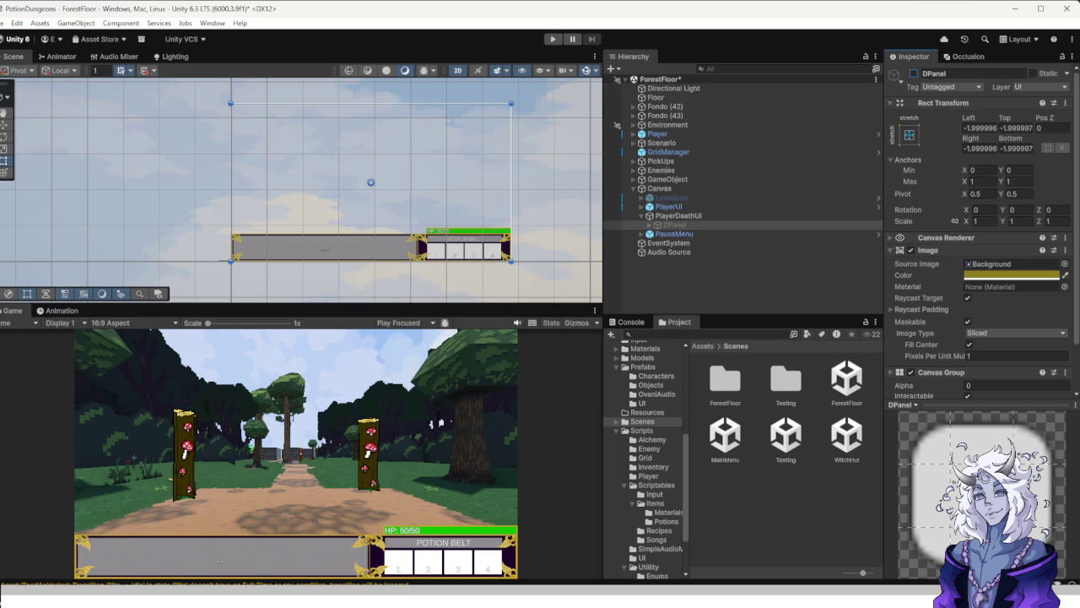
# Save ForestFloor, play-test it, and view the Console's NullReferenceException from PlayerBelt.Start.
pyautogui.hotkey('ctrl', 's')
pyautogui.hotkey('ctrl', 'p')
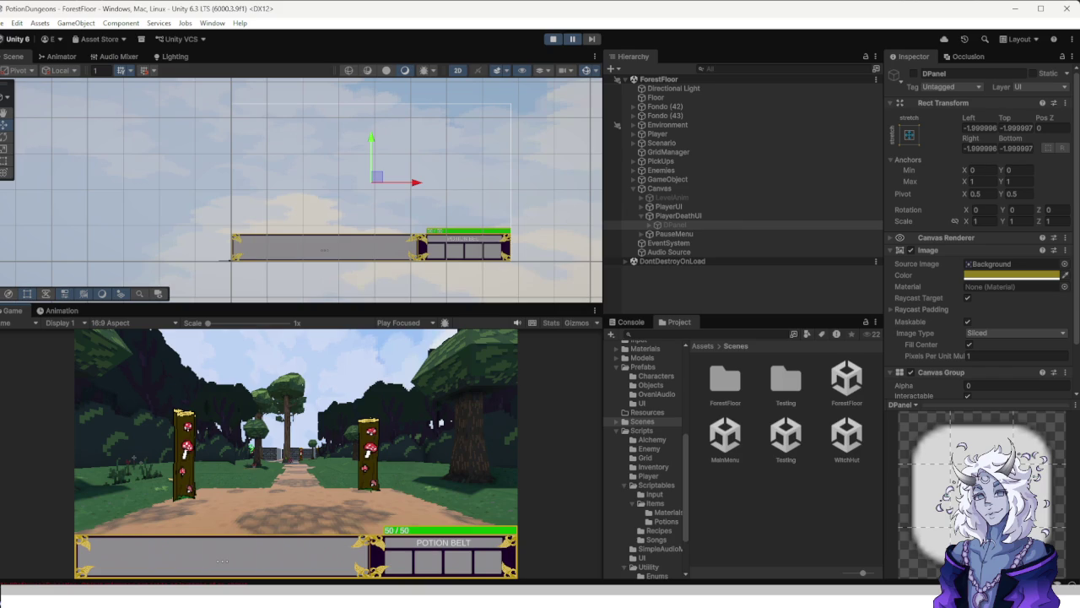
pyautogui.hotkey('ctrl', 'shift', 'c')
# Open the NullReferenceException's source at PlayerBelt.cs line 29, then return to the game.
pyautogui.click(743, 493)
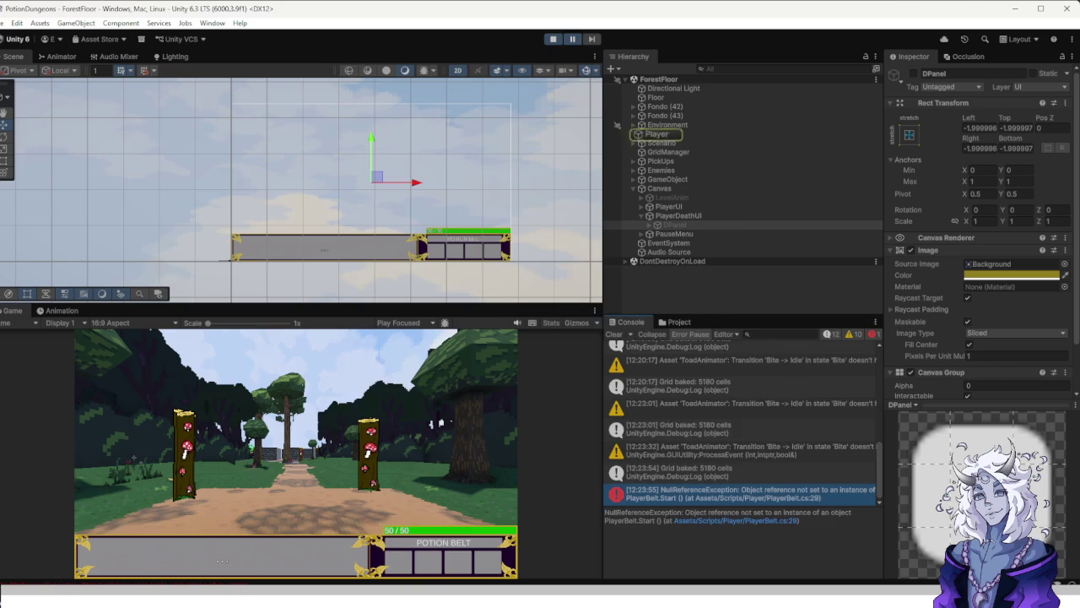
pyautogui.doubleClick(742, 493)
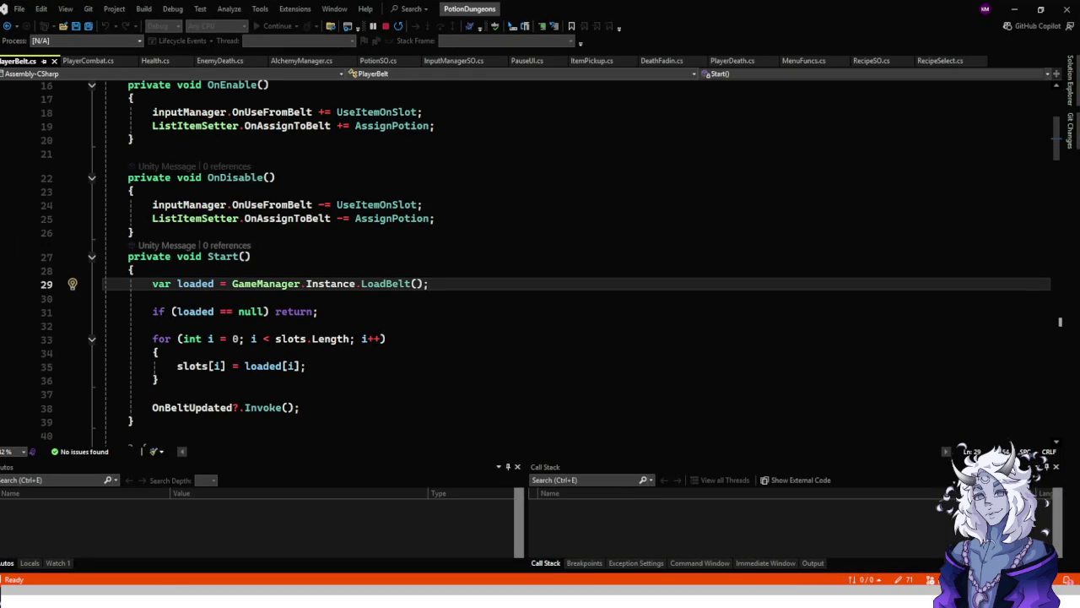
pyautogui.hotkey('alt', 'Tab')
# Resume the game, walk the forest path and attack the Angry Dragon Toad.
pyautogui.hotkey('ctrl', 'shift', 'p')
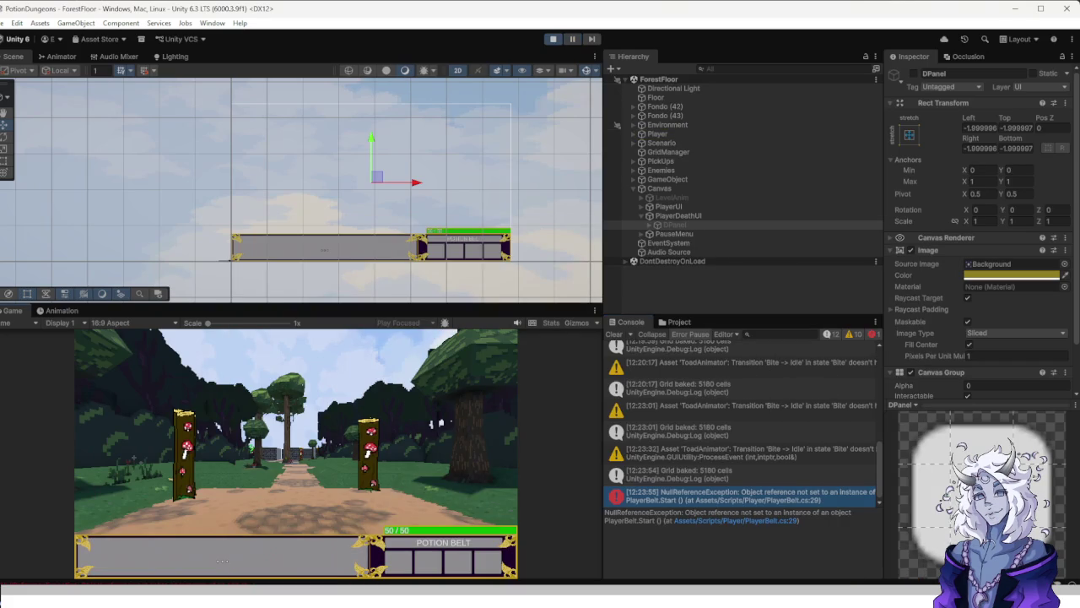
pyautogui.press('w')
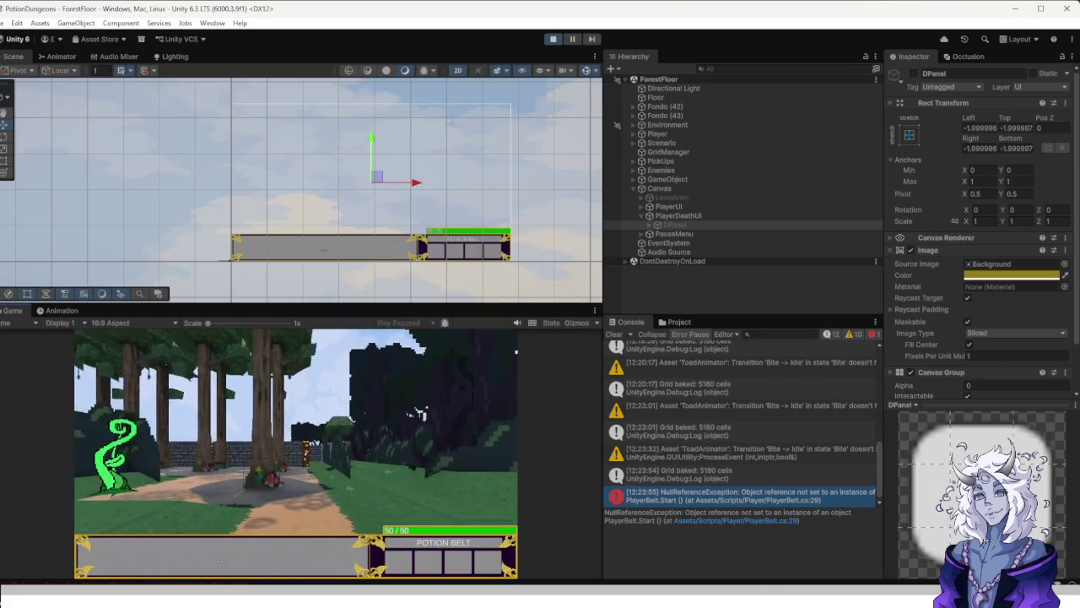
pyautogui.press('w')
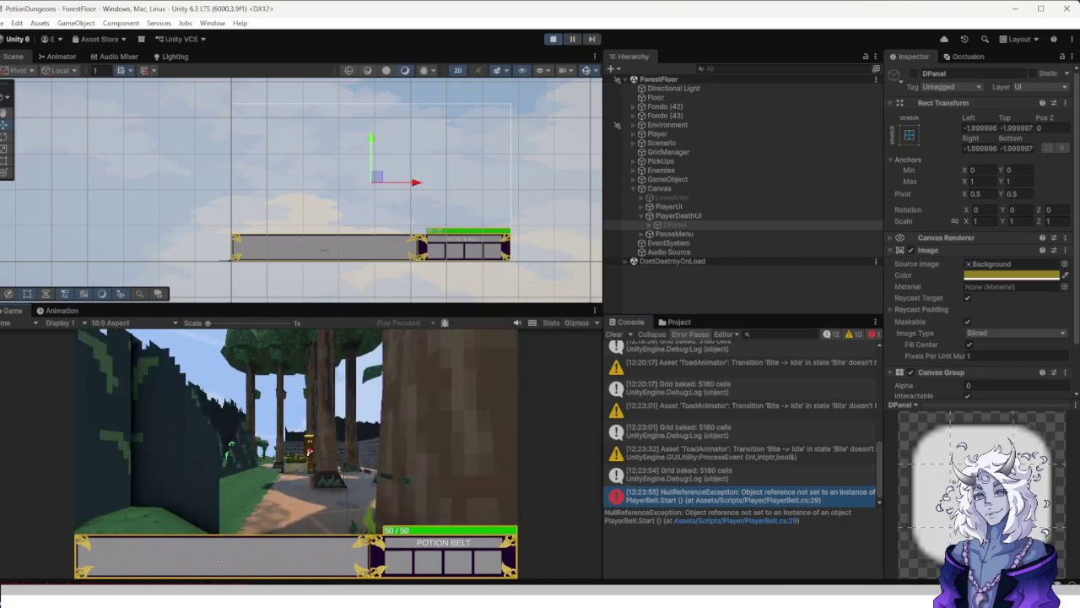
pyautogui.press('w')
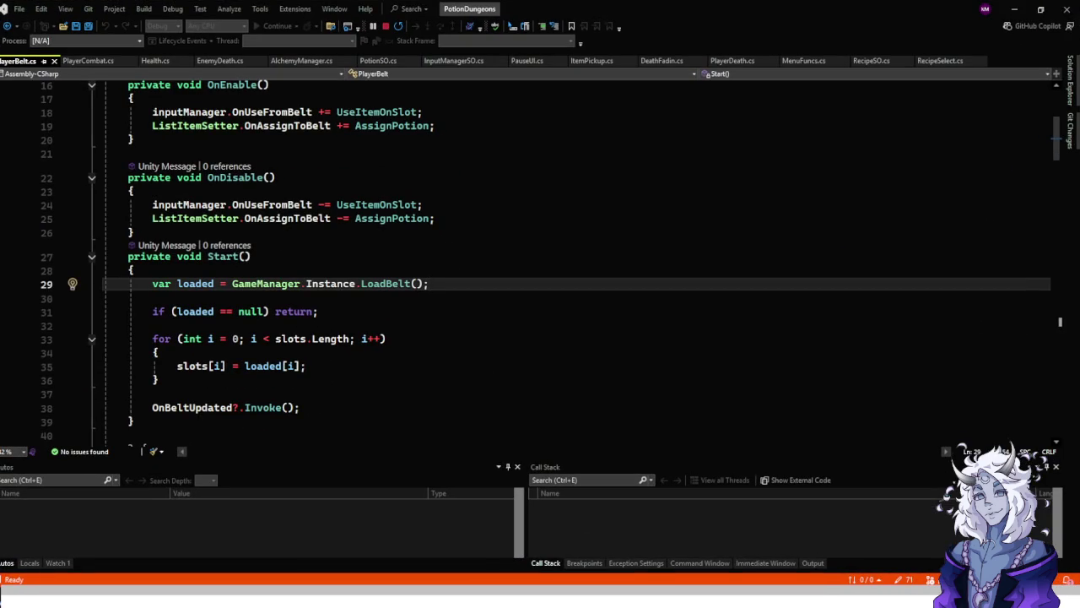
pyautogui.scroll(-14, 549, 262)
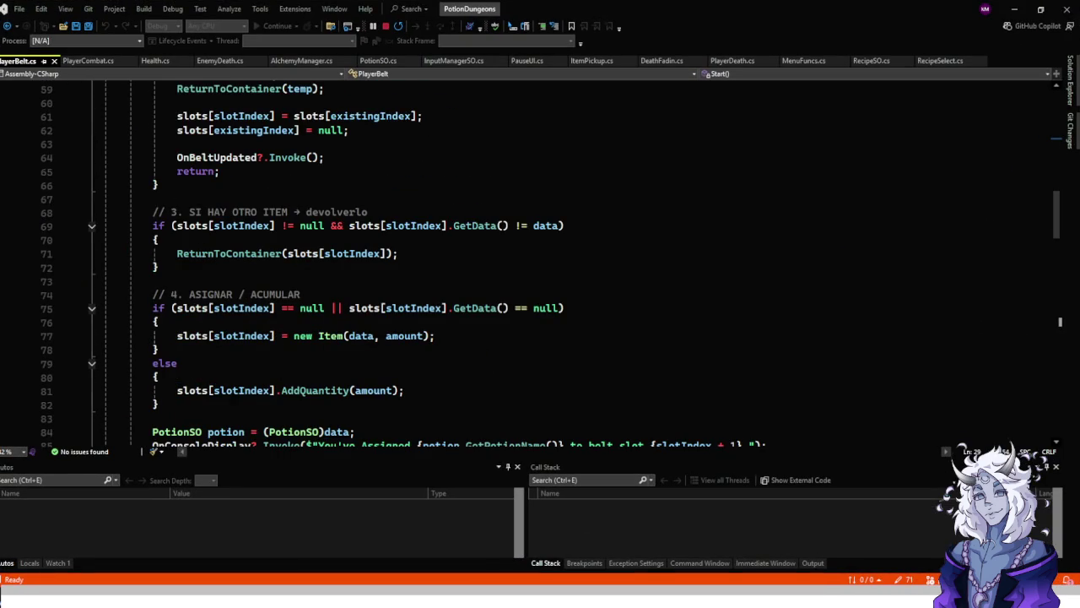
pyautogui.hotkey('alt', 'Tab')
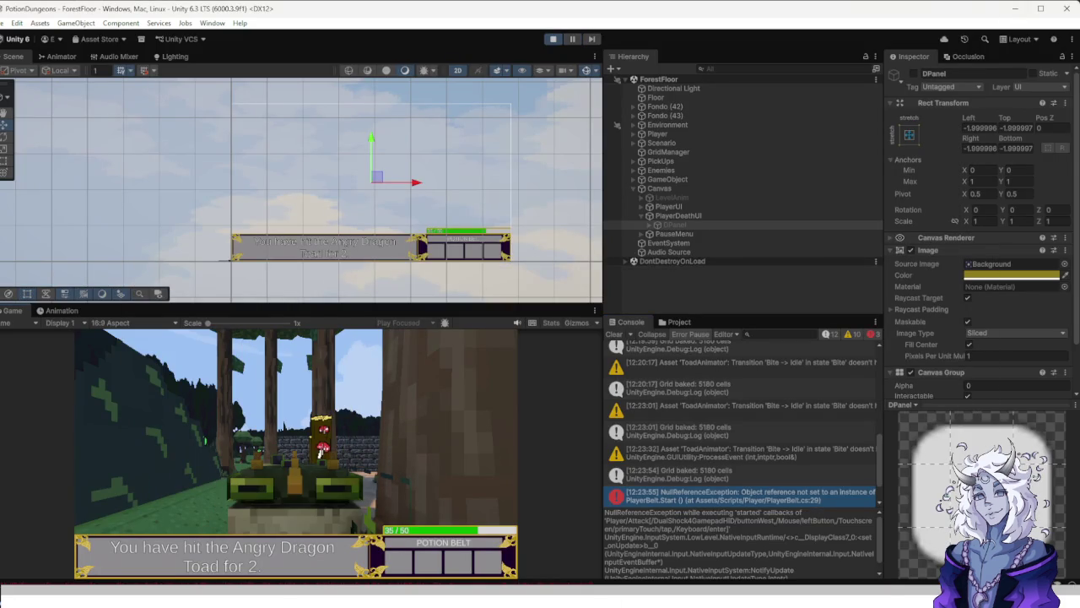
# Pause and view the latest started-callbacks error's source line, then close Visual Studio.
pyautogui.hotkey('ctrl', 'shift', 'p')
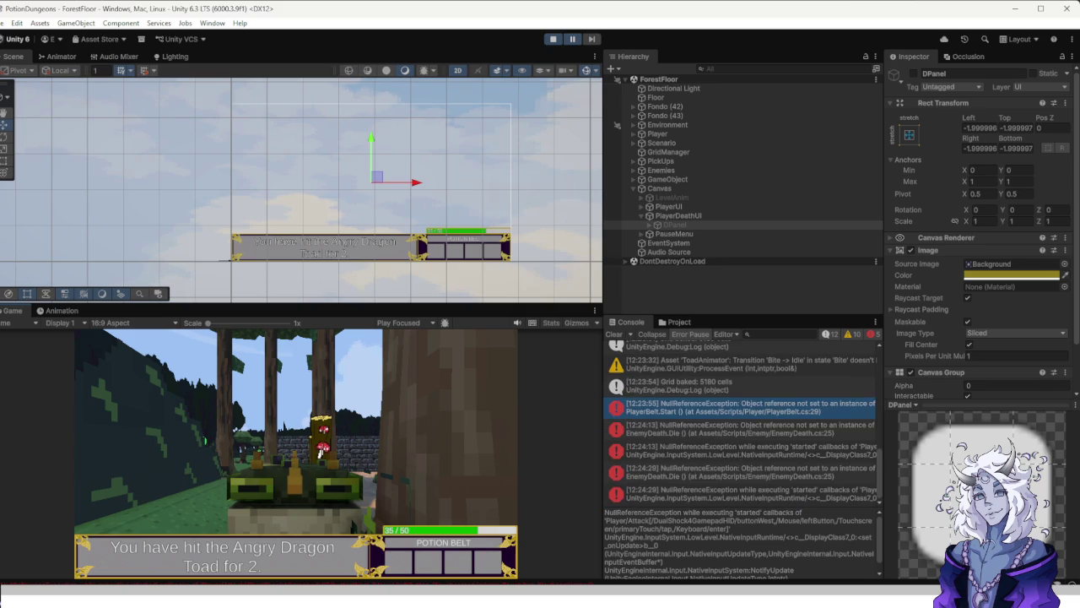
pyautogui.click(742, 495)
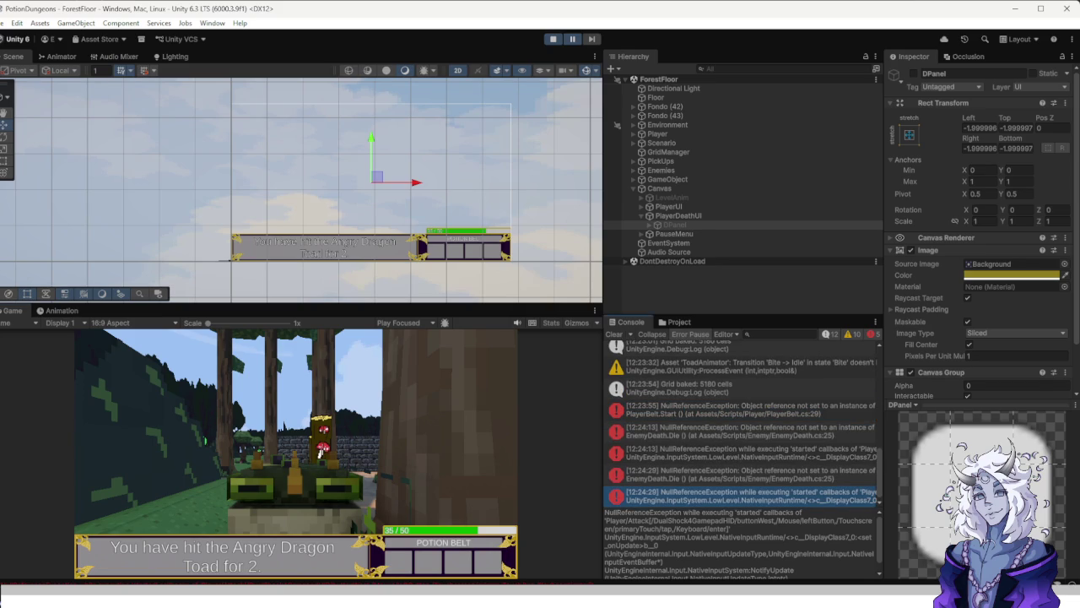
pyautogui.doubleClick(742, 496)
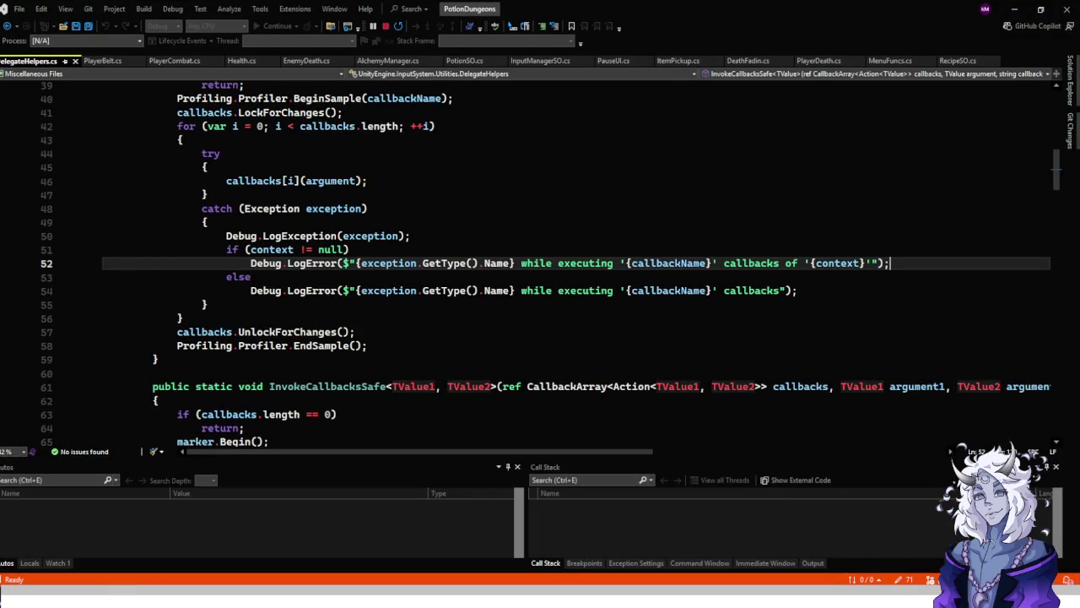
pyautogui.click(1014, 9)
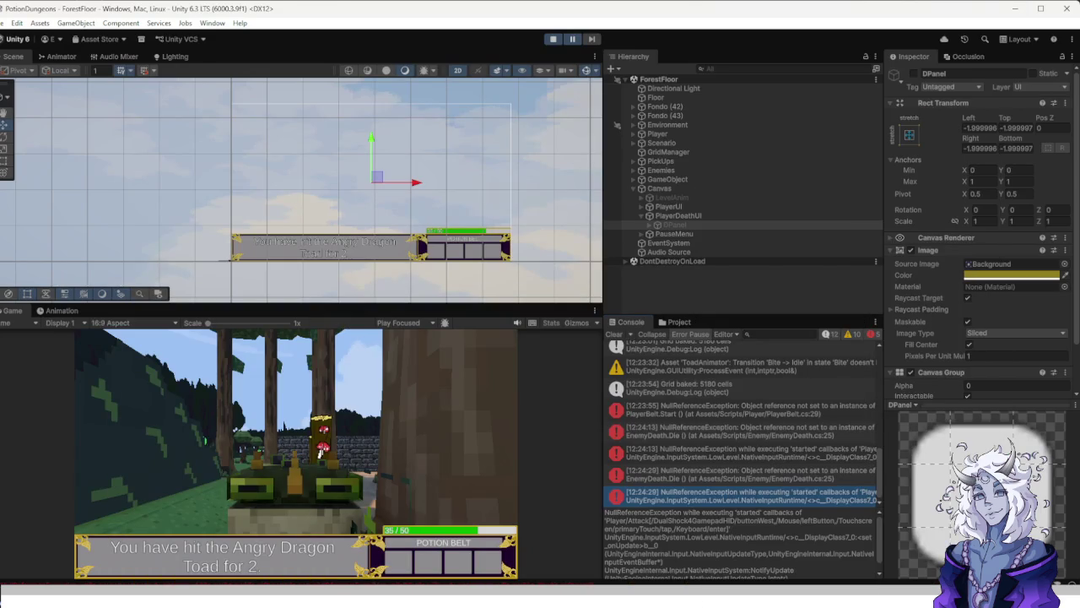
# Stop Play mode and open the WitchHut scene from the Scenes folder.
pyautogui.hotkey('ctrl', 'p')
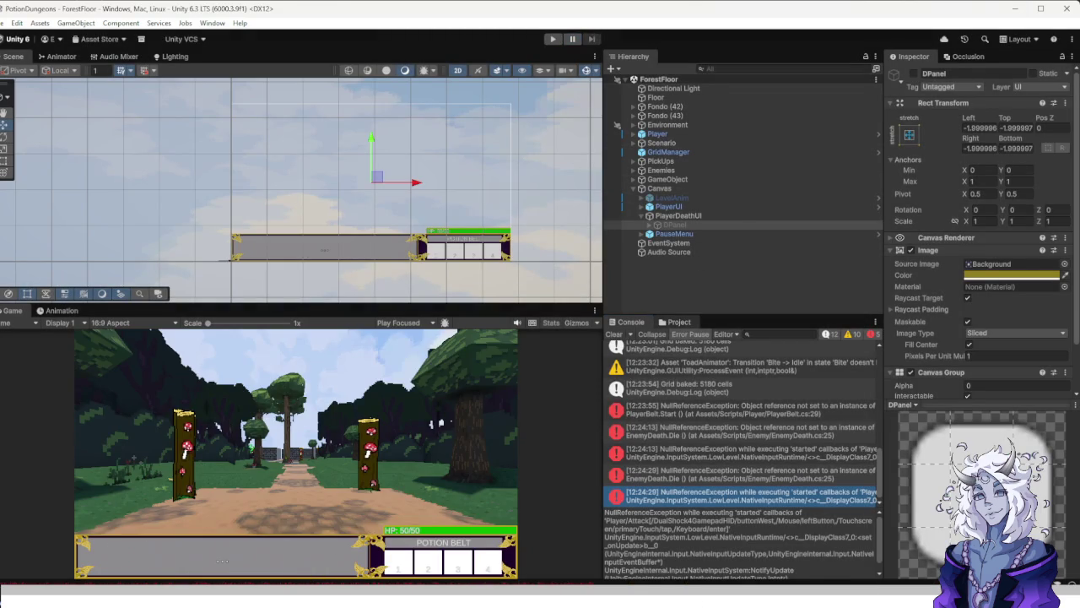
pyautogui.click(679, 322)
pyautogui.doubleClick(846, 435)
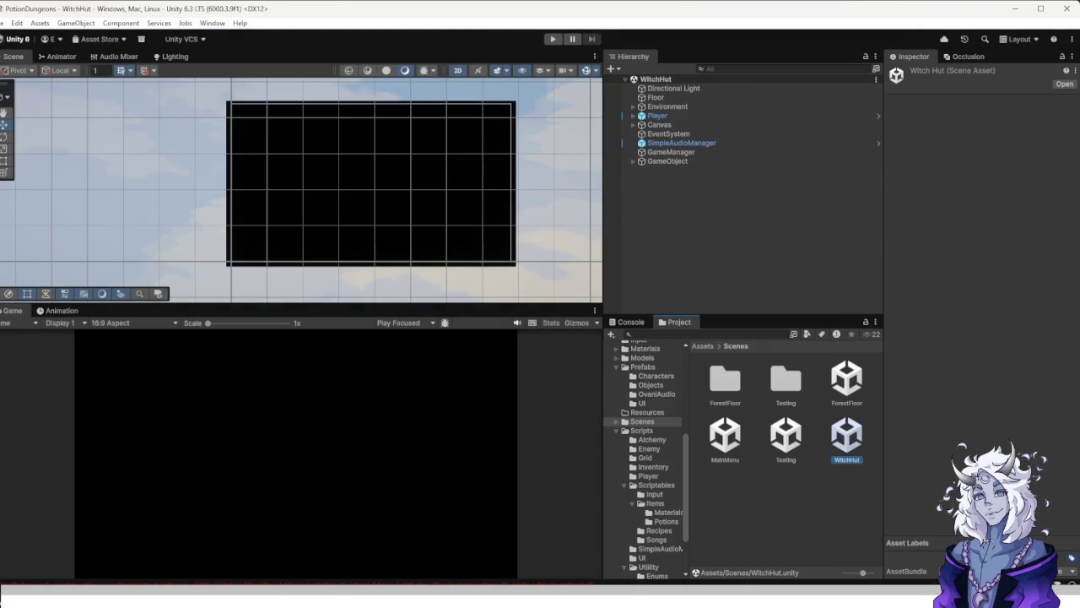
# Play the WitchHut scene and clear all entries from the Console.
pyautogui.hotkey('ctrl', 'p')
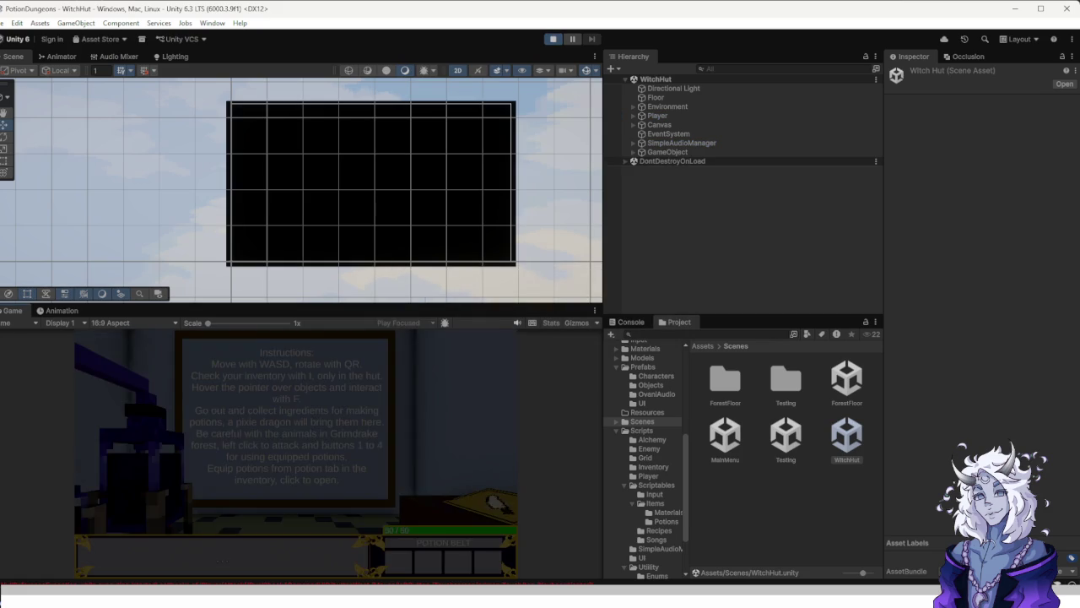
pyautogui.hotkey('ctrl', 'shift', 'c')
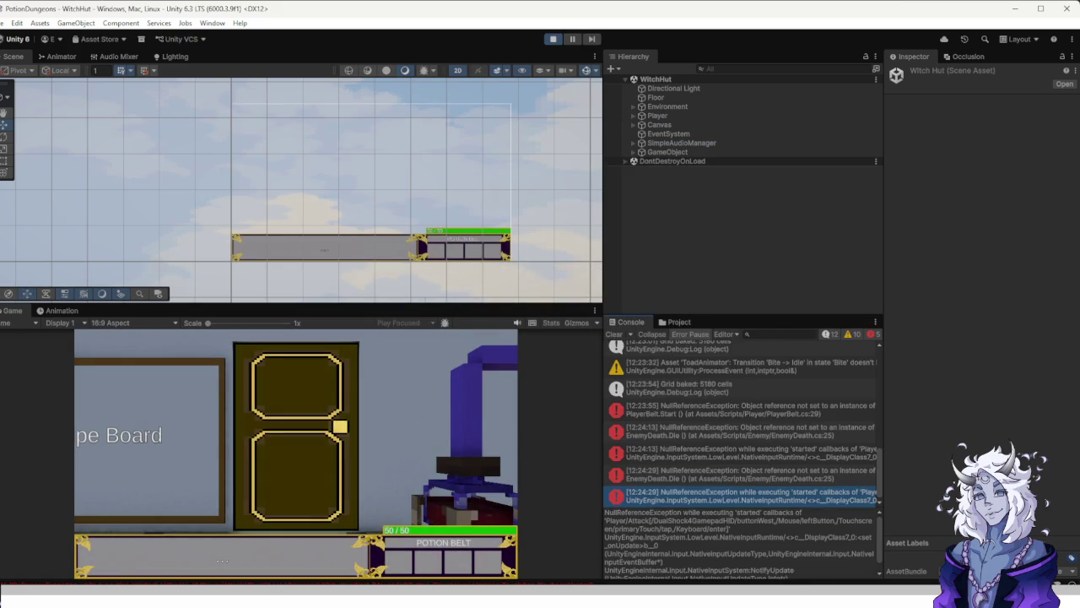
pyautogui.click(742, 493)
pyautogui.click(614, 334)
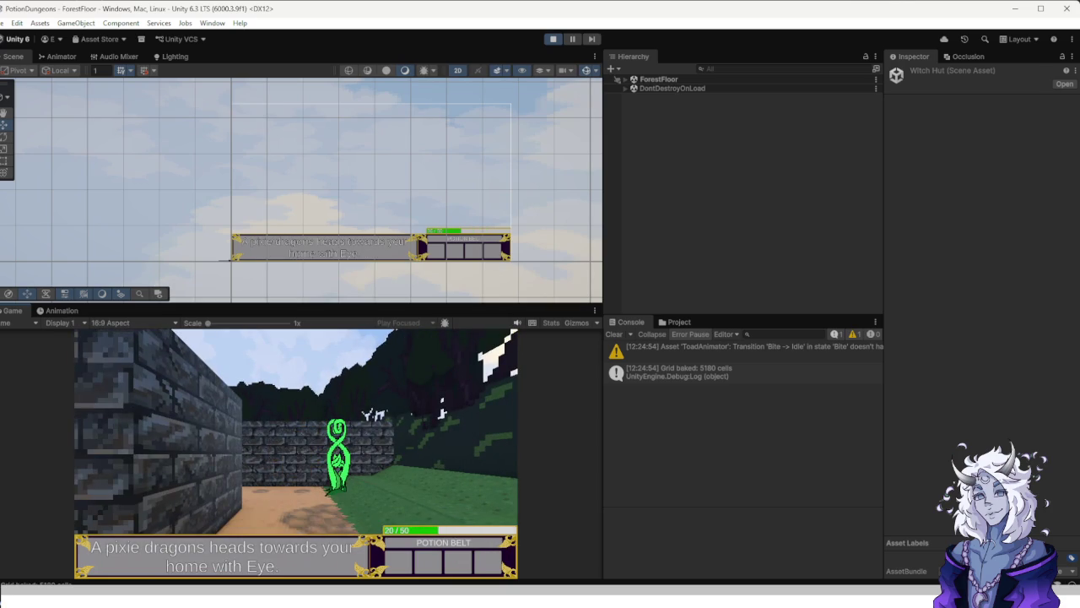
# Walk to the green vine creature for a Green Herb, then go back through the hut door.
pyautogui.press('w')
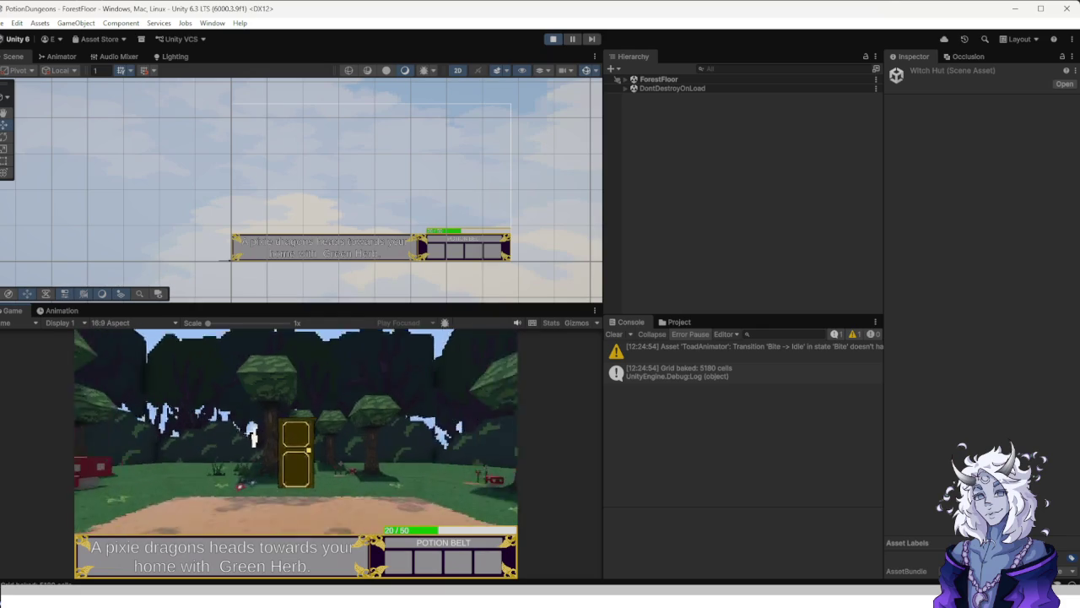
pyautogui.press('f')
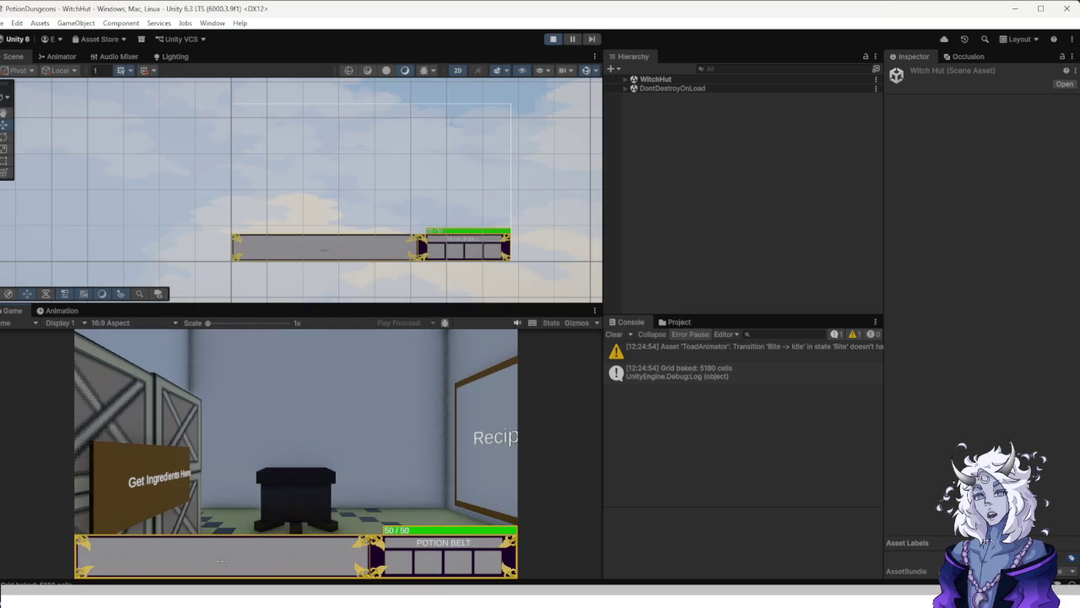
# Check the stored materials in the inventory, then walk toward the cauldron.
pyautogui.press('i')
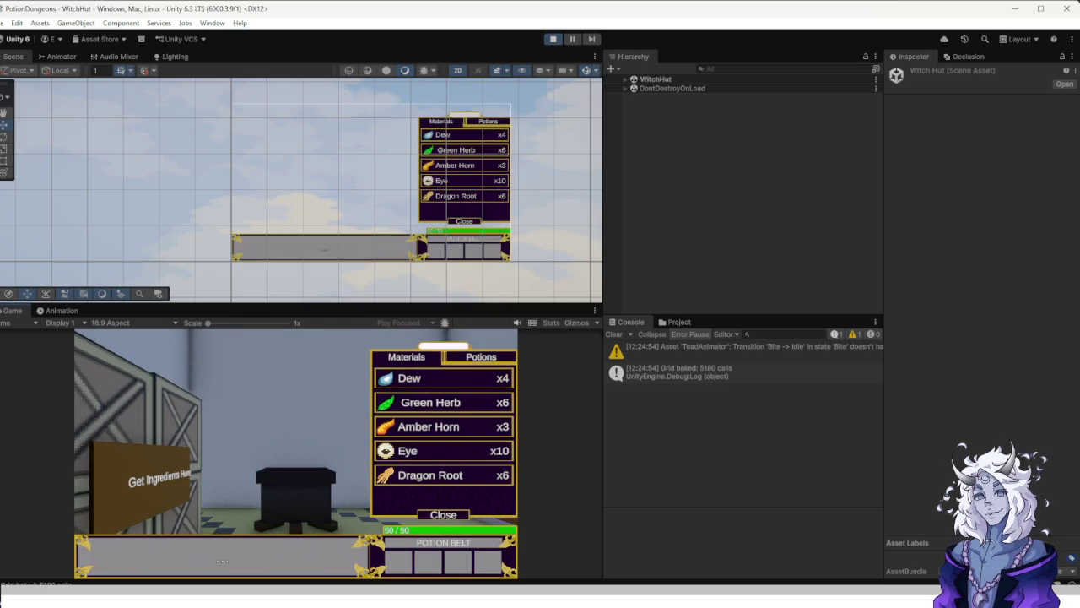
pyautogui.press('Escape')
pyautogui.press('Escape')
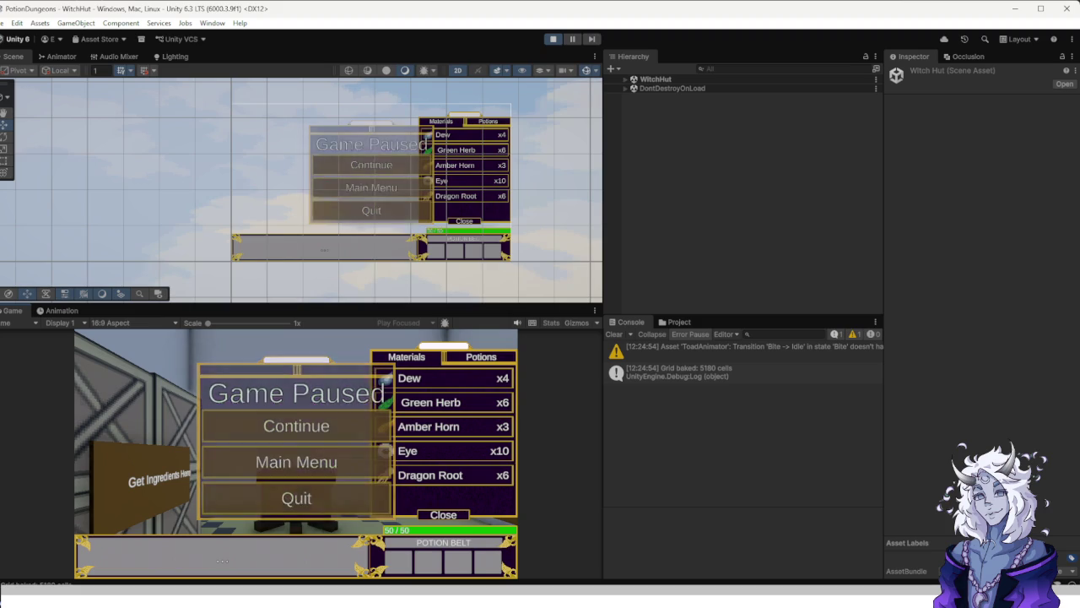
pyautogui.press('i')
pyautogui.press('w')
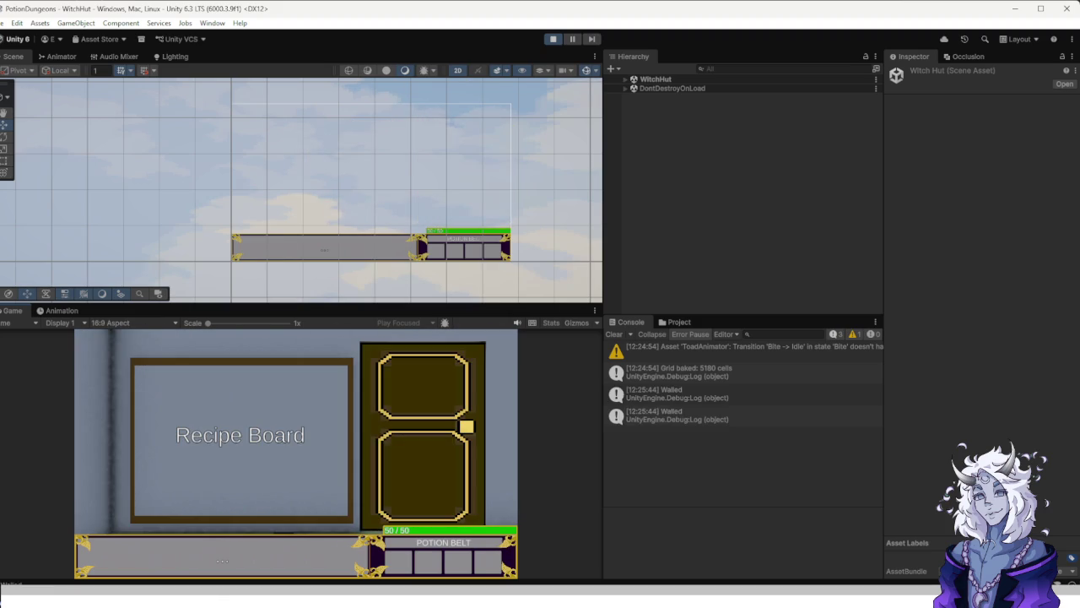
# Browse the Recipe Board and choose the Toxic Sludge recipe.
pyautogui.press('e')
pyautogui.scroll(-2, 295, 414)
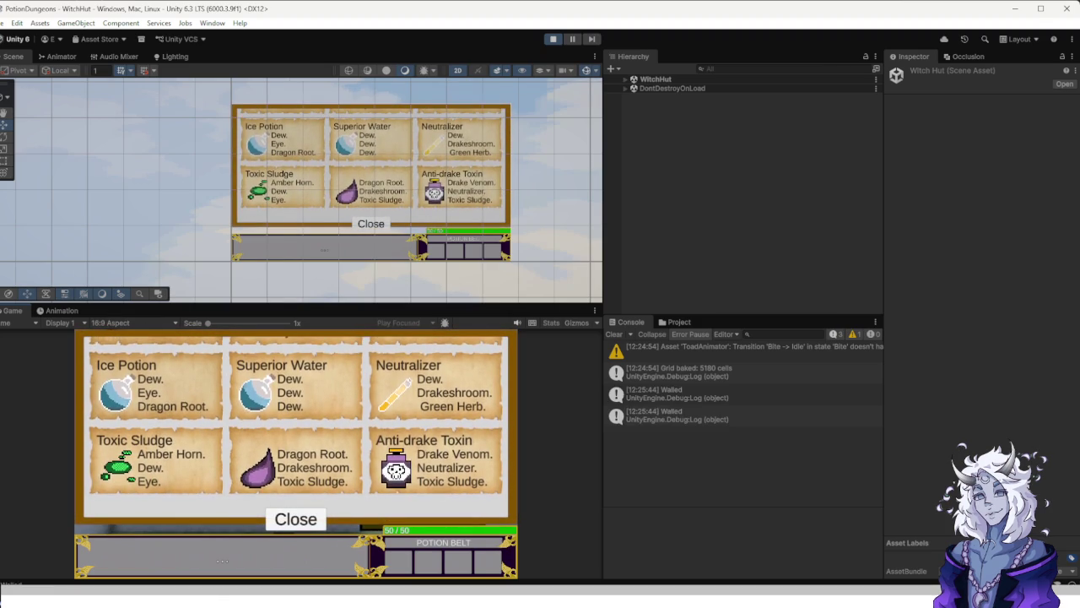
pyautogui.scroll(2, 295, 414)
pyautogui.press('e')
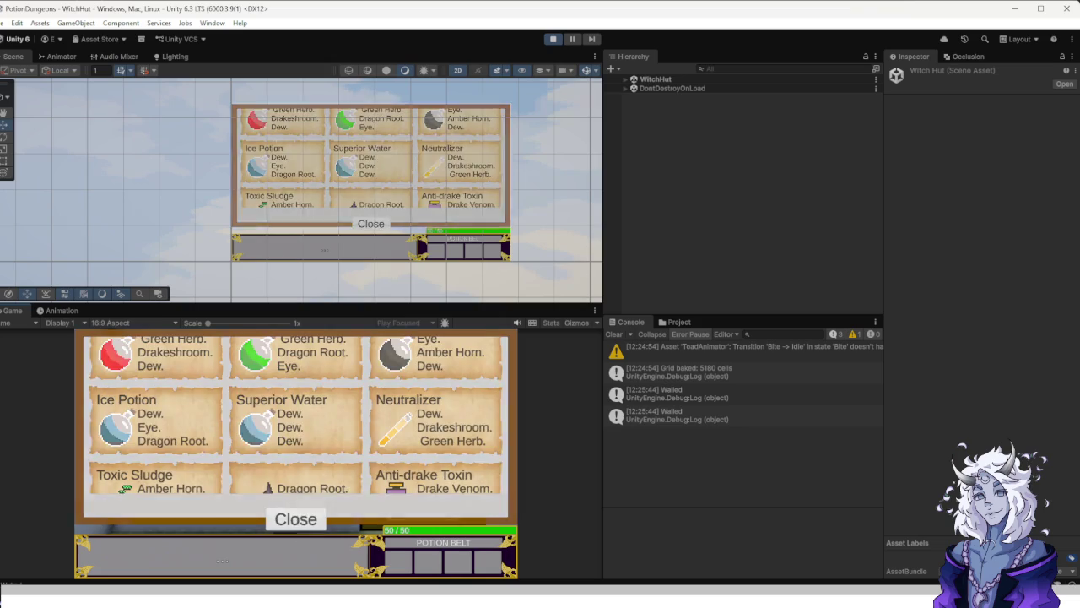
pyautogui.press('e')
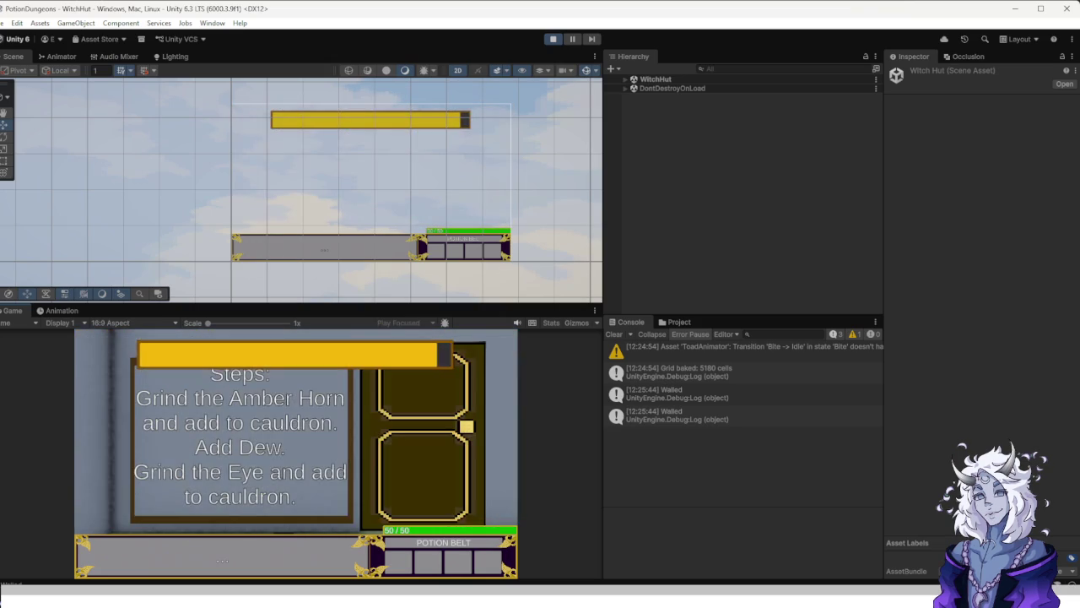
# Take an Amber Horn, grind it and add it to the cauldron.
pyautogui.press('e')
pyautogui.press('f')
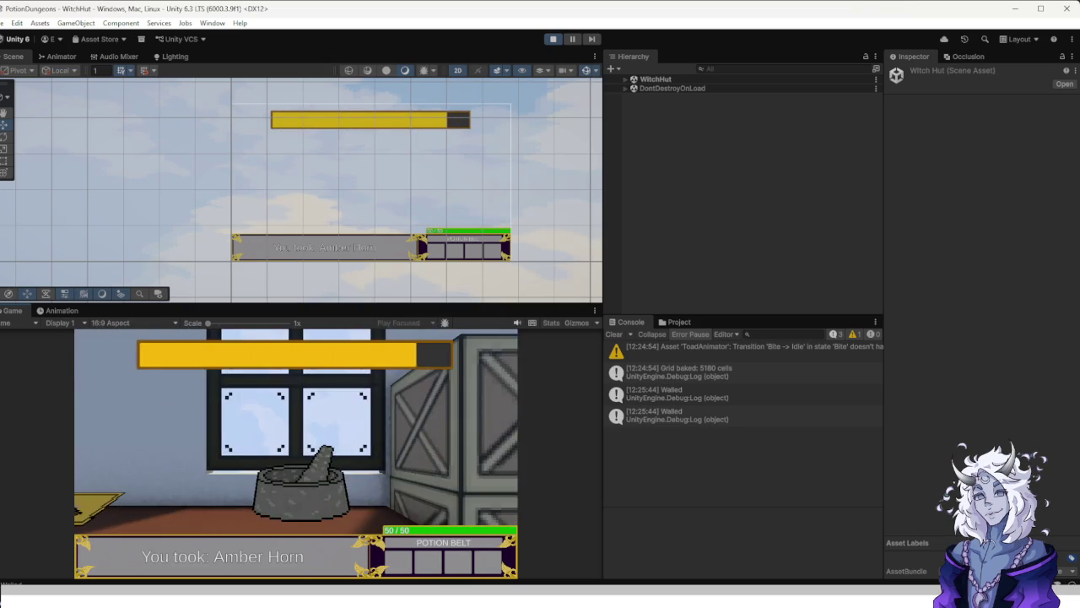
pyautogui.press('f')
pyautogui.press('f')
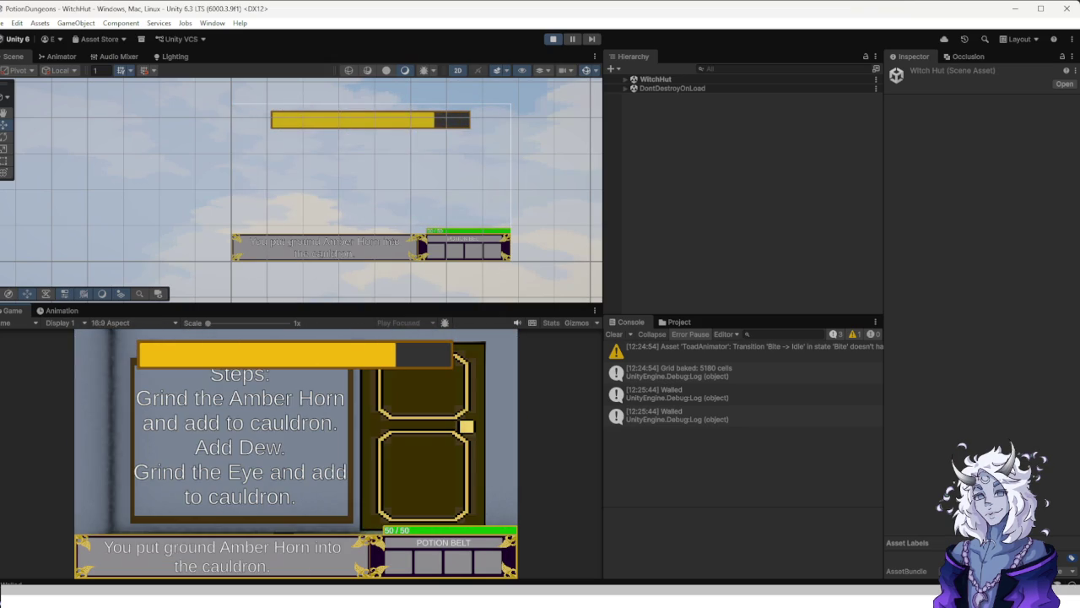
pyautogui.press('e')
# Add Dew and ground Eye to finish Toxic Sludge, then check the inventory.
pyautogui.press('f')
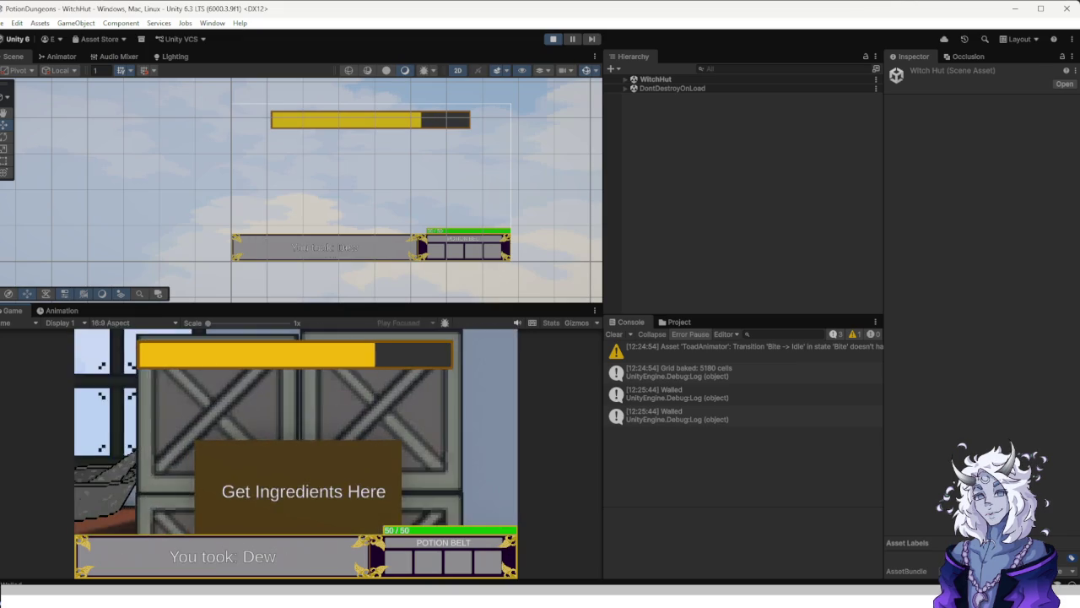
pyautogui.press('f')
pyautogui.press('e')
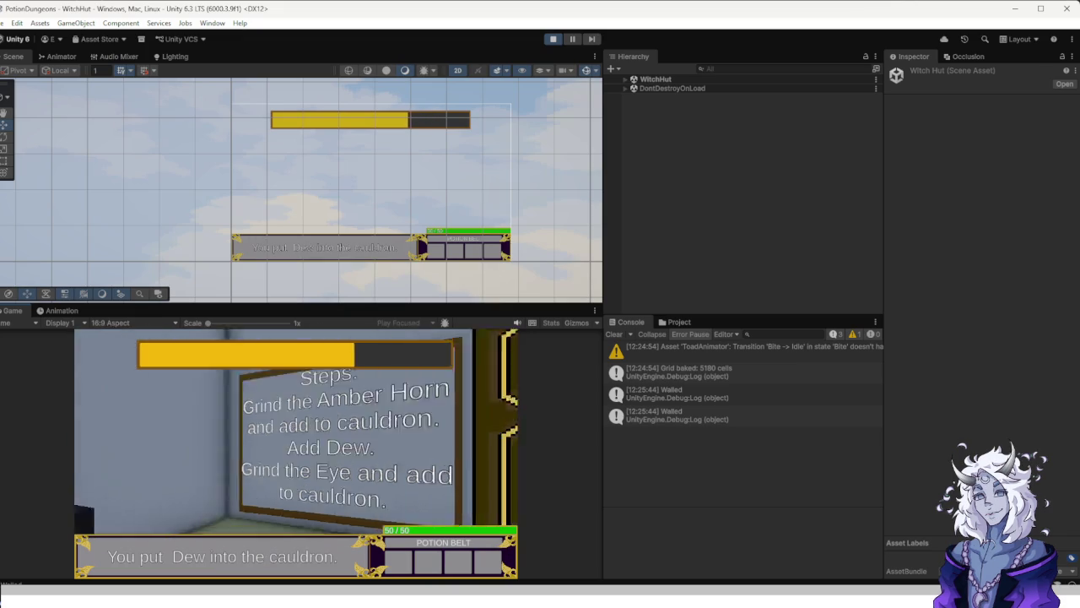
pyautogui.press('f')
pyautogui.press('f')
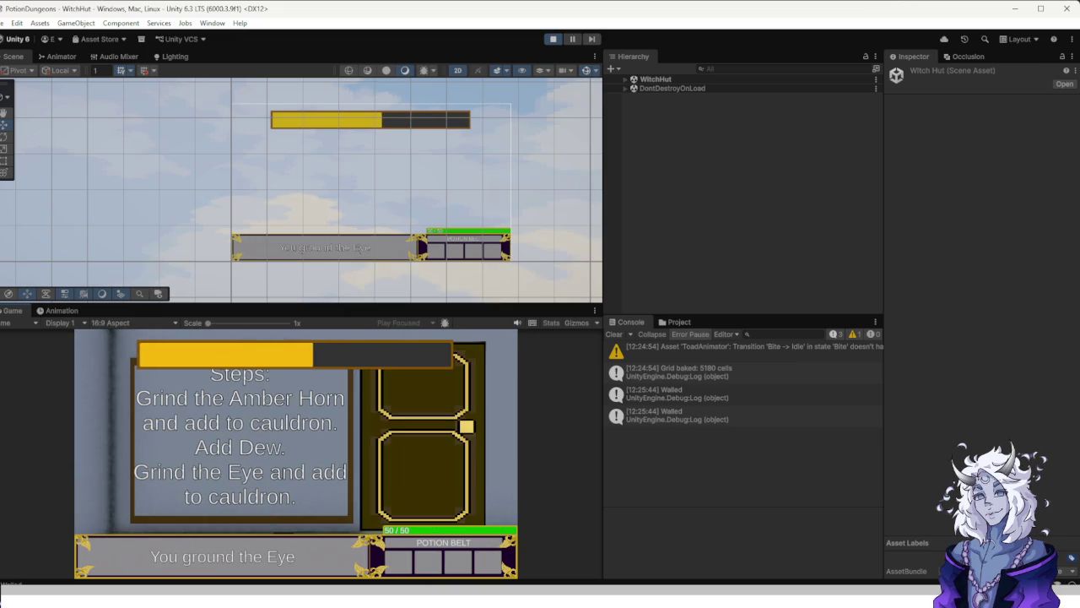
pyautogui.press('f')
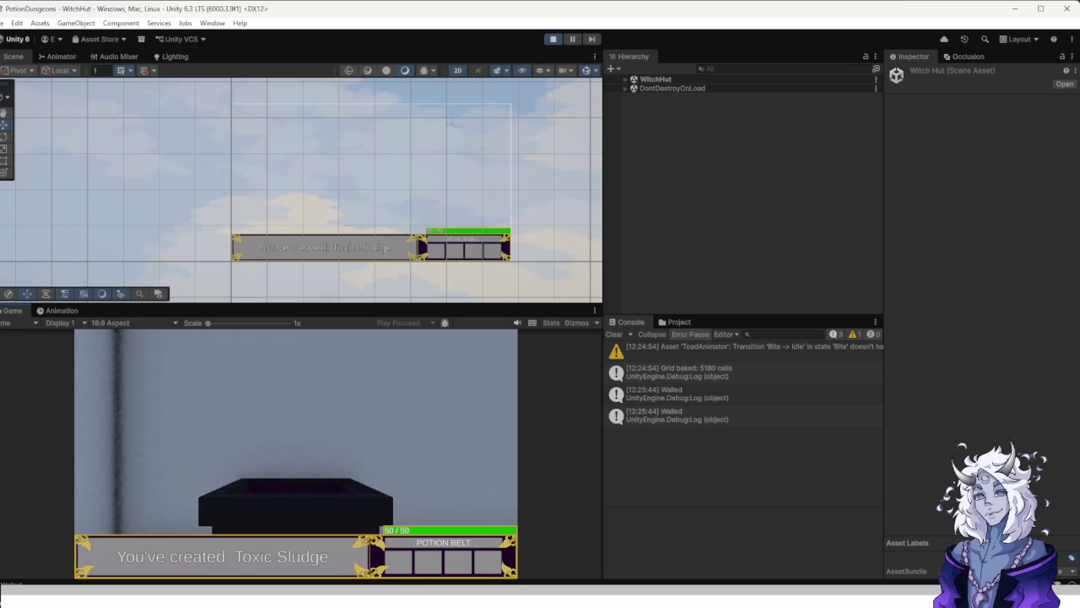
pyautogui.press('i')
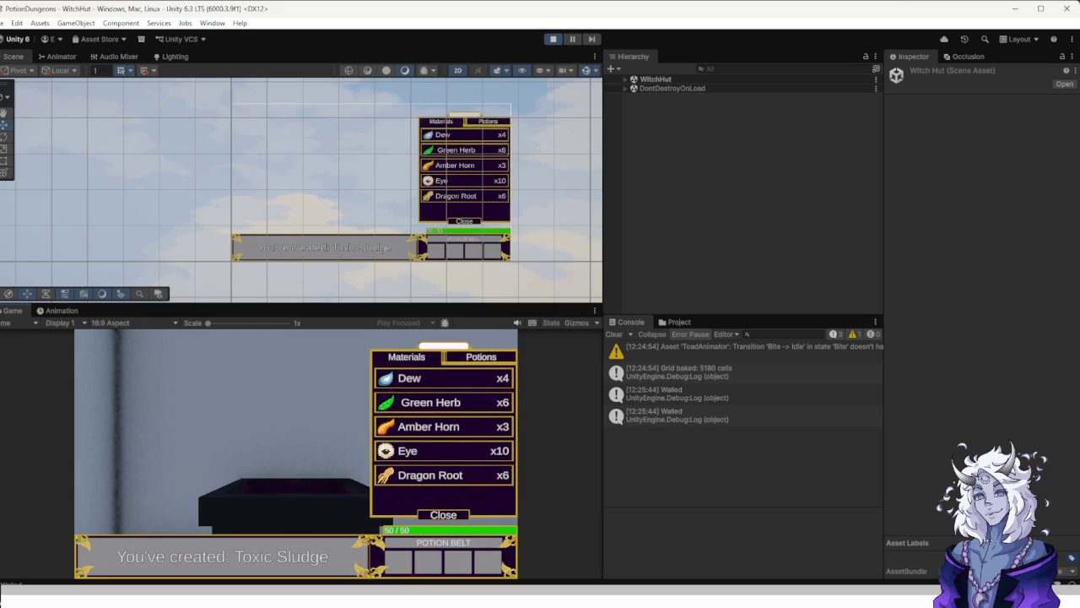
# Flip the inventory between Potions and Materials, then open and close the recipe book.
pyautogui.press('e')
pyautogui.press('q')
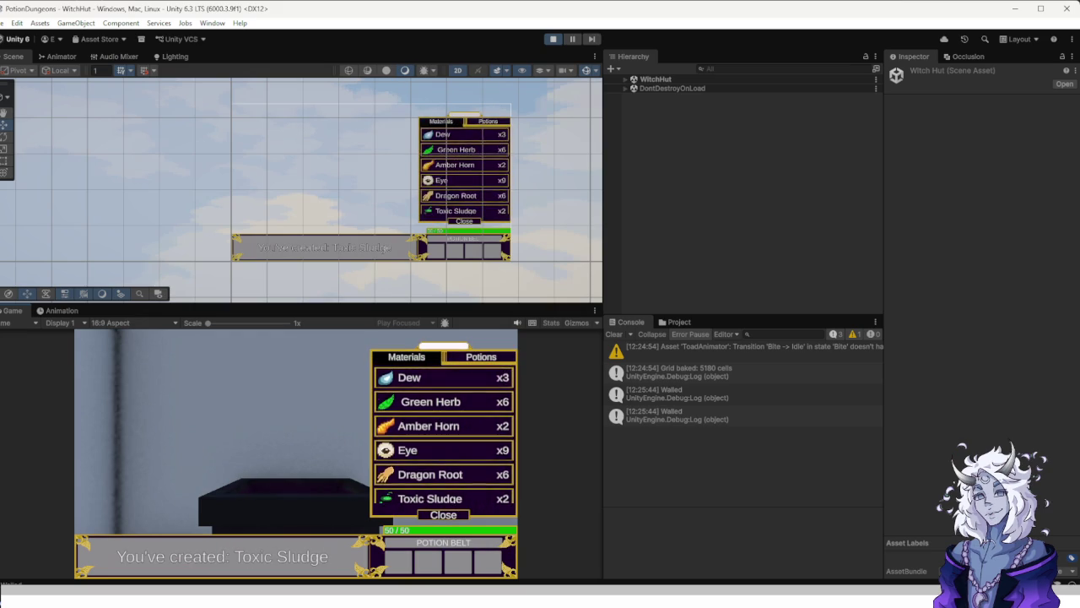
pyautogui.scroll(-2, 443, 438)
pyautogui.scroll(2, 443, 439)
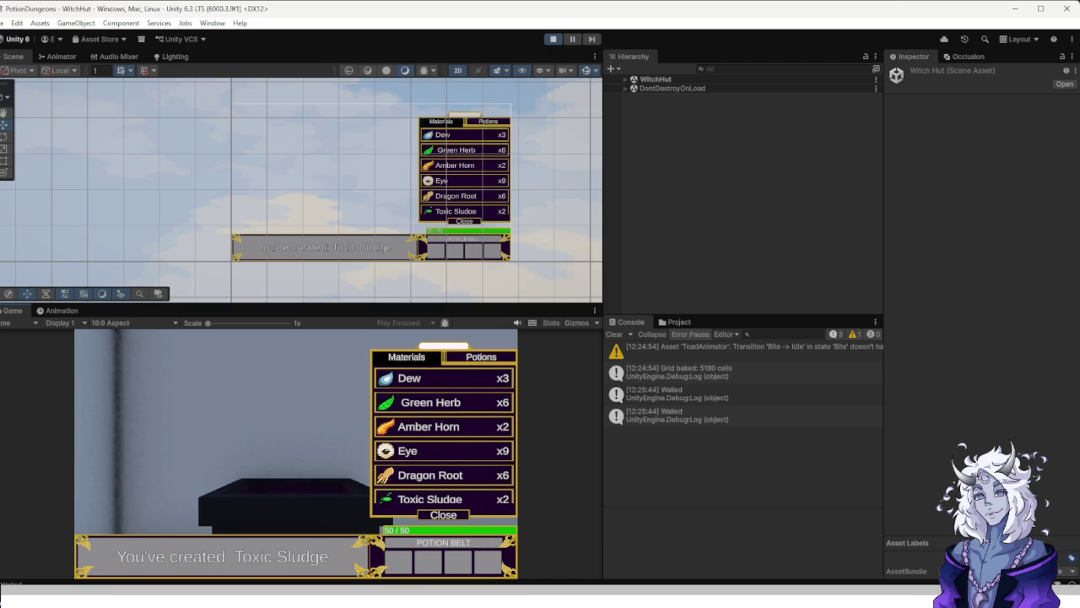
pyautogui.press('r')
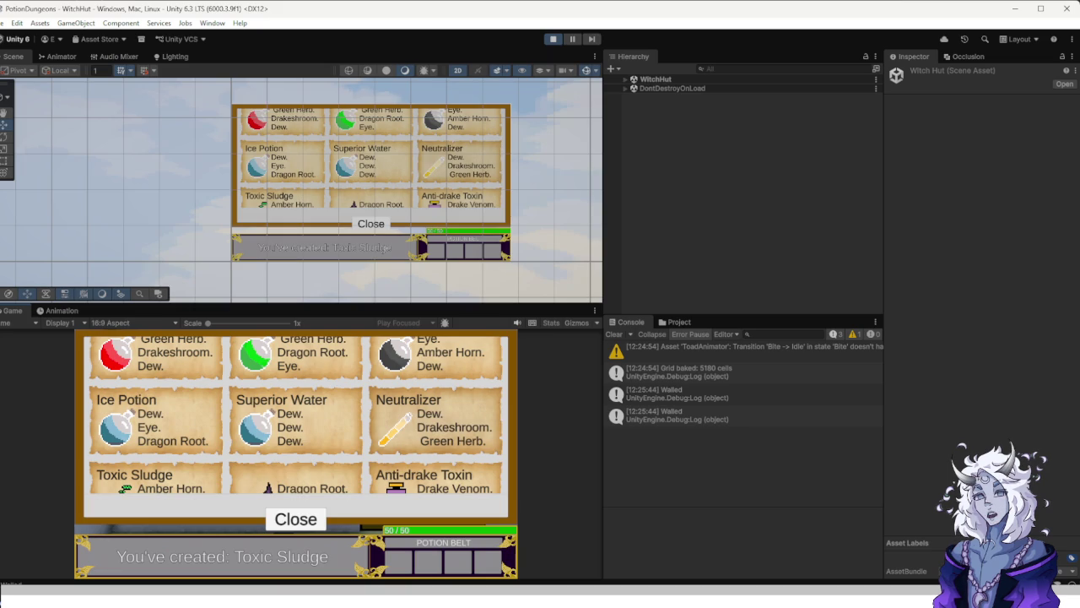
pyautogui.press('r')
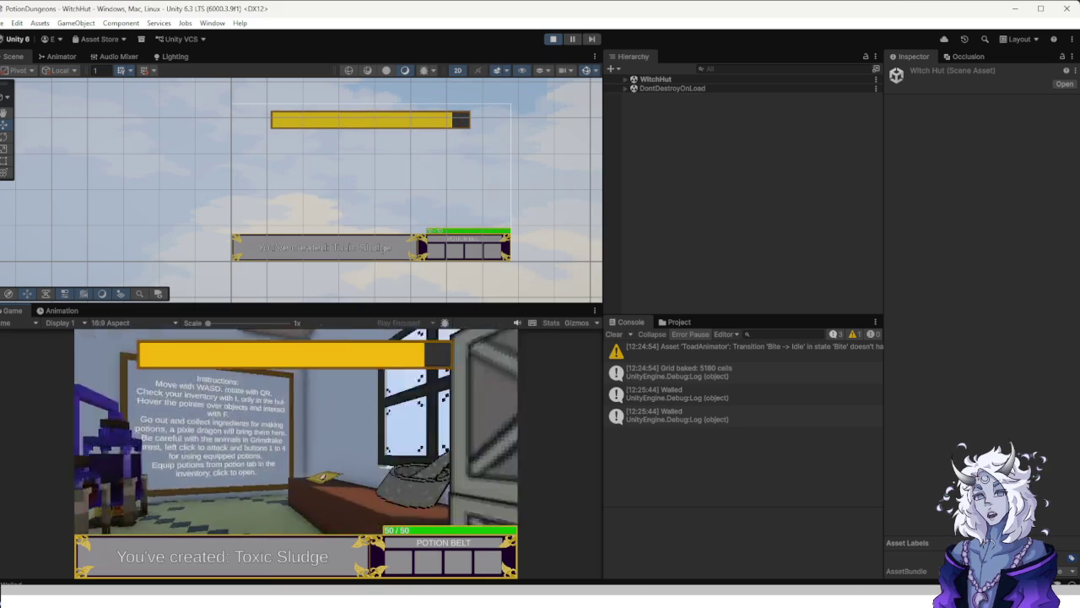
# Distil a Dew into the cauldron, then look around the hut and check the inventory.
pyautogui.press('e')
pyautogui.press('e')
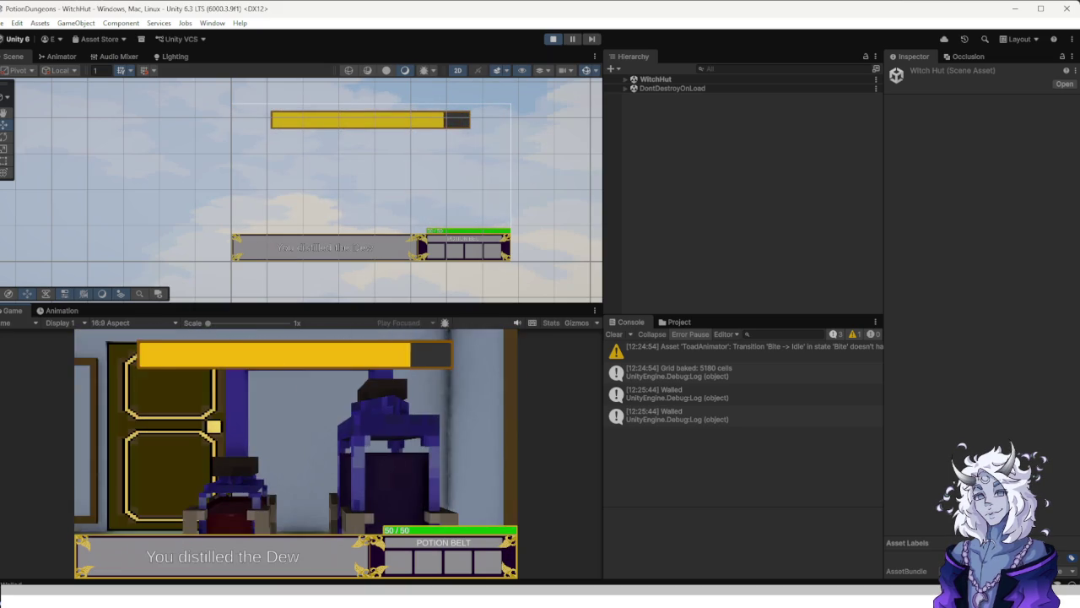
pyautogui.press('e')
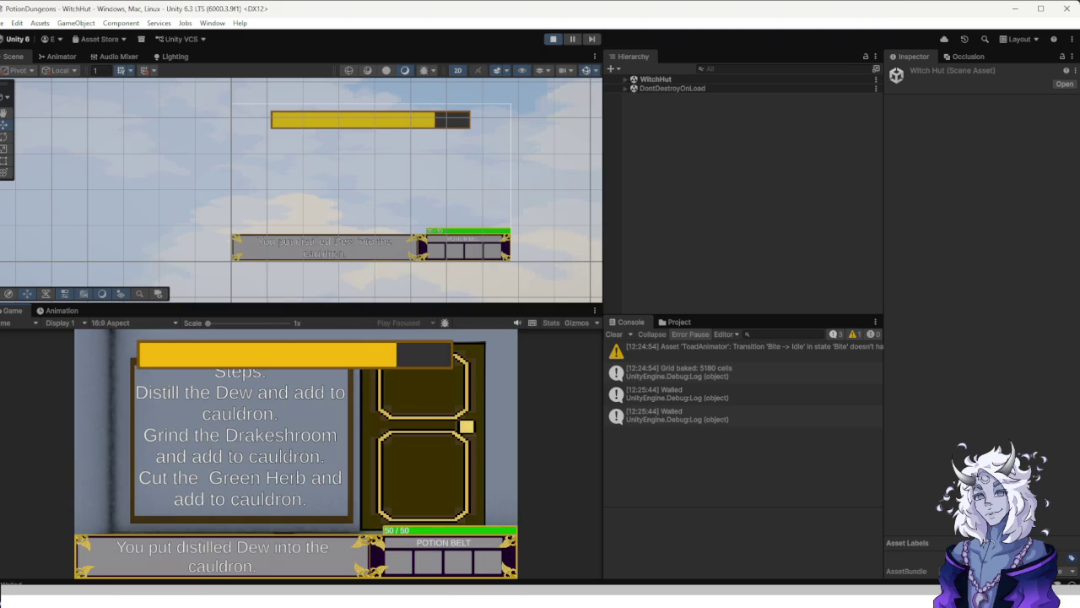
pyautogui.press('d')
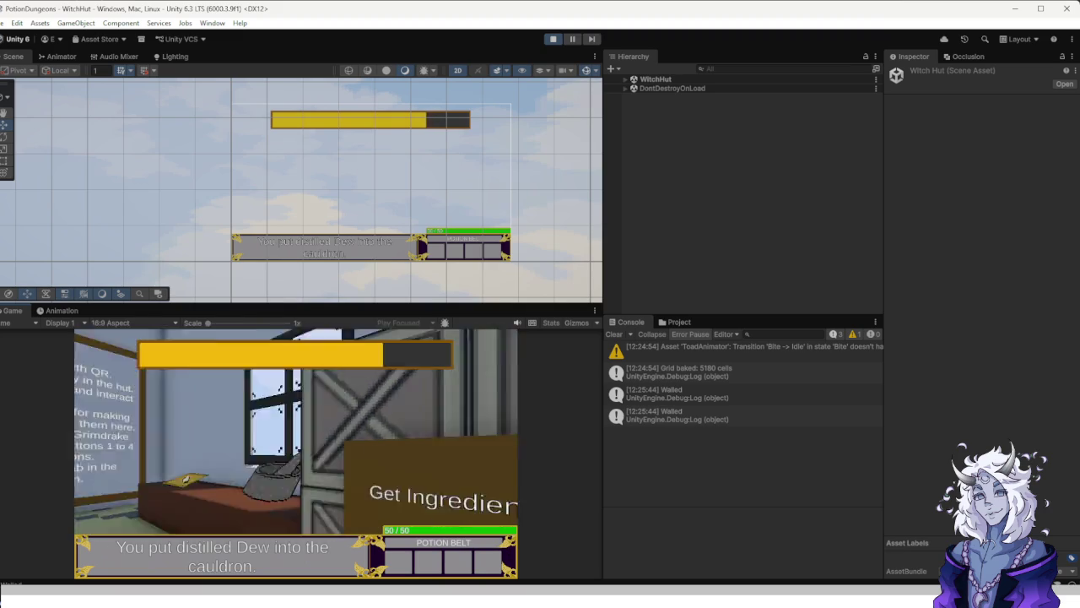
pyautogui.press('a')
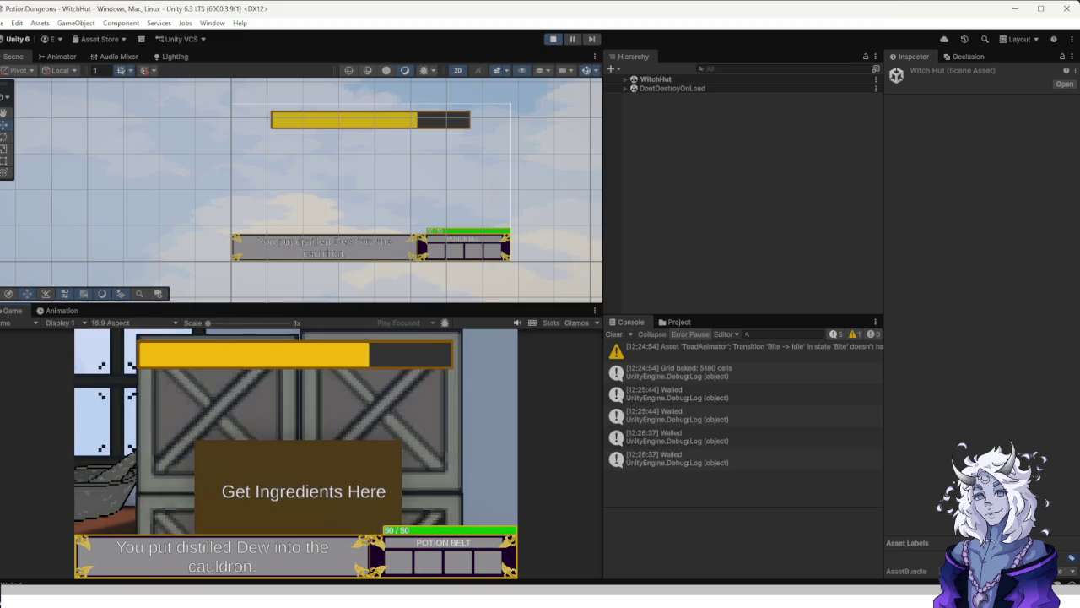
pyautogui.press('d')
pyautogui.press('a')
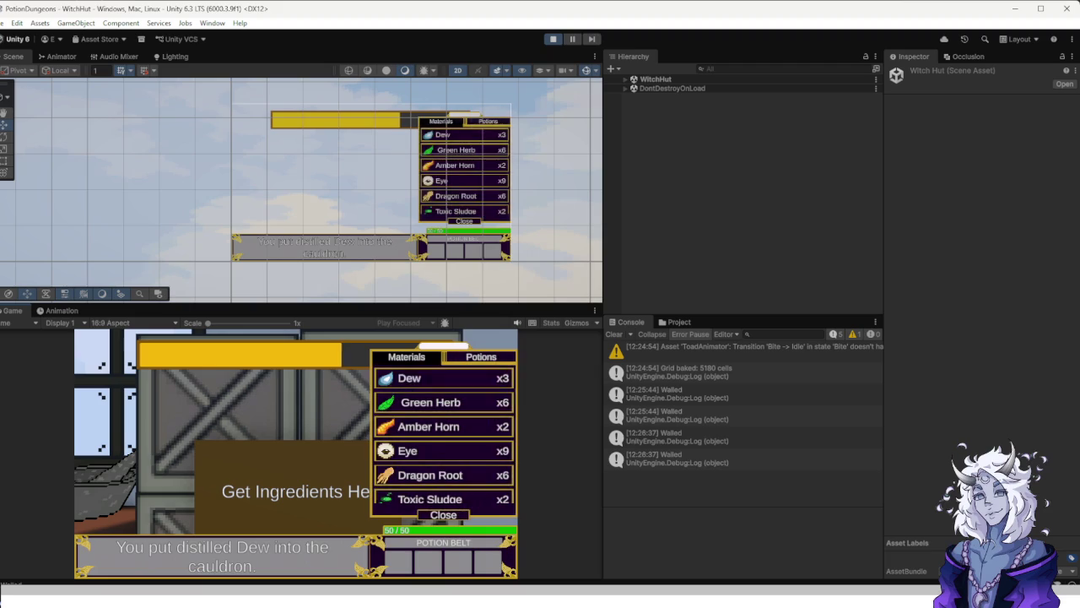
pyautogui.press('a')
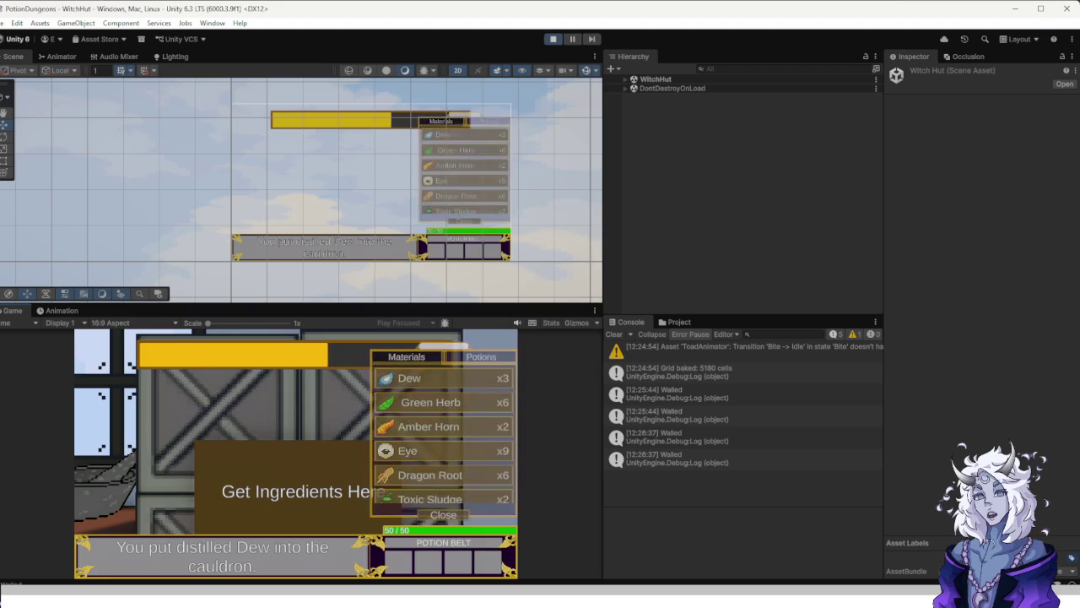
pyautogui.press('d')
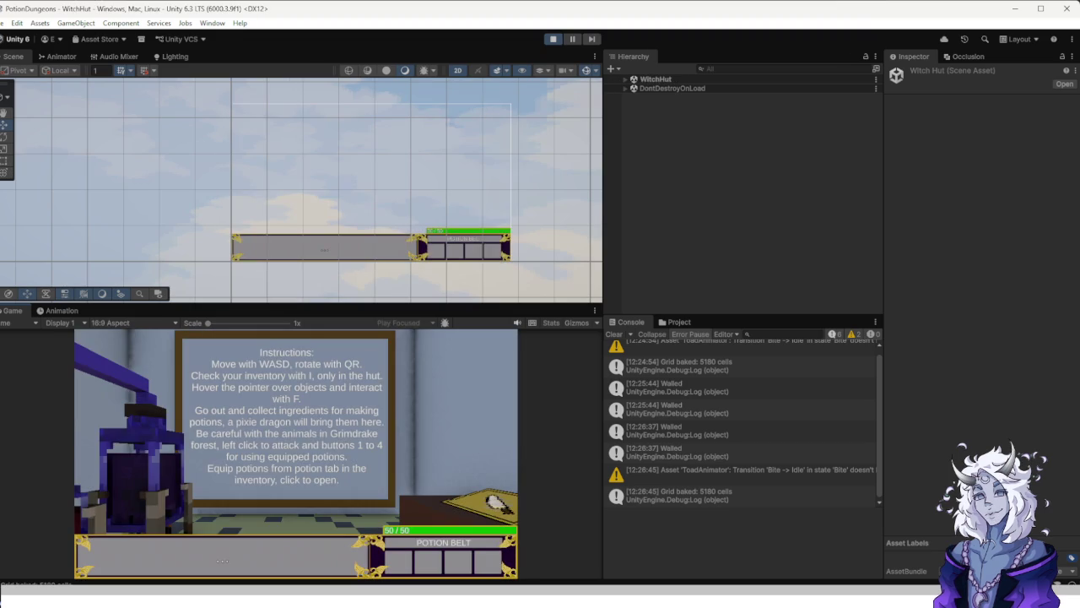
# Review the recipe list on the Recipe Board.
pyautogui.press('r')
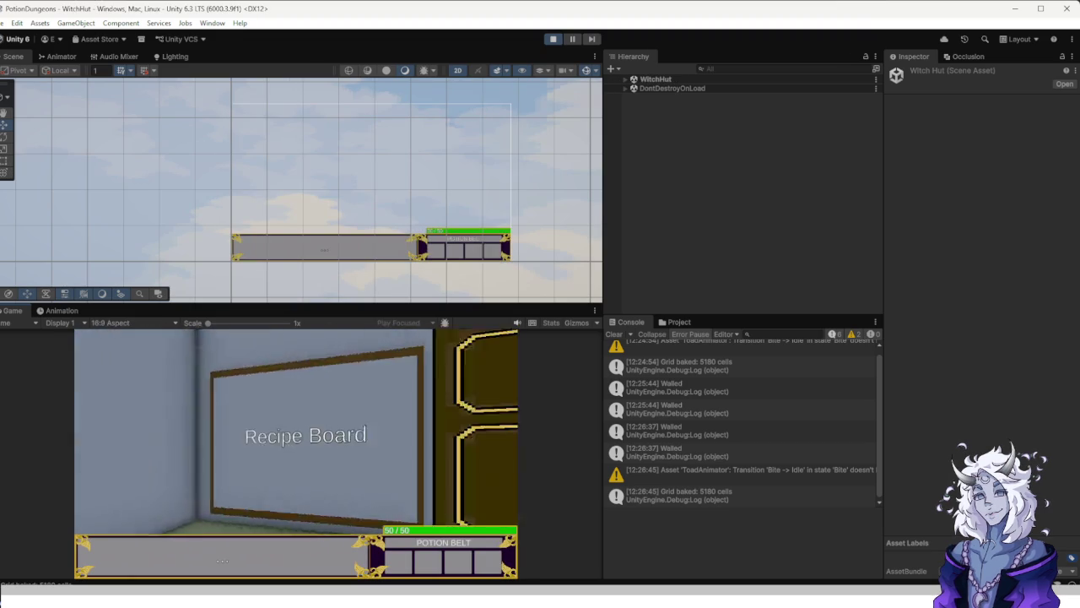
pyautogui.press('f')
pyautogui.scroll(-2, 296, 413)
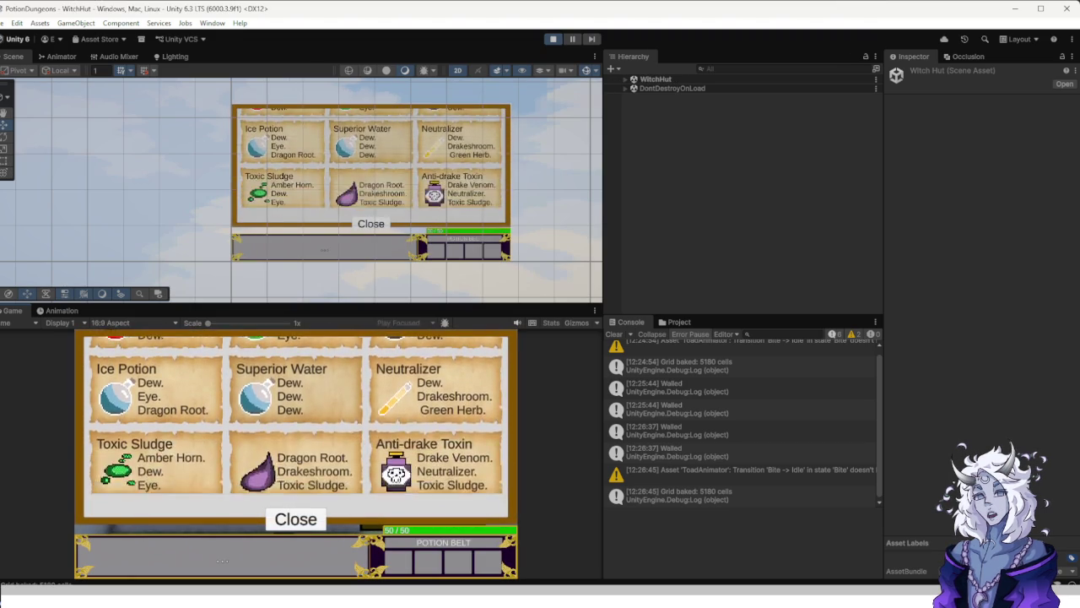
pyautogui.scroll(2, 295, 422)
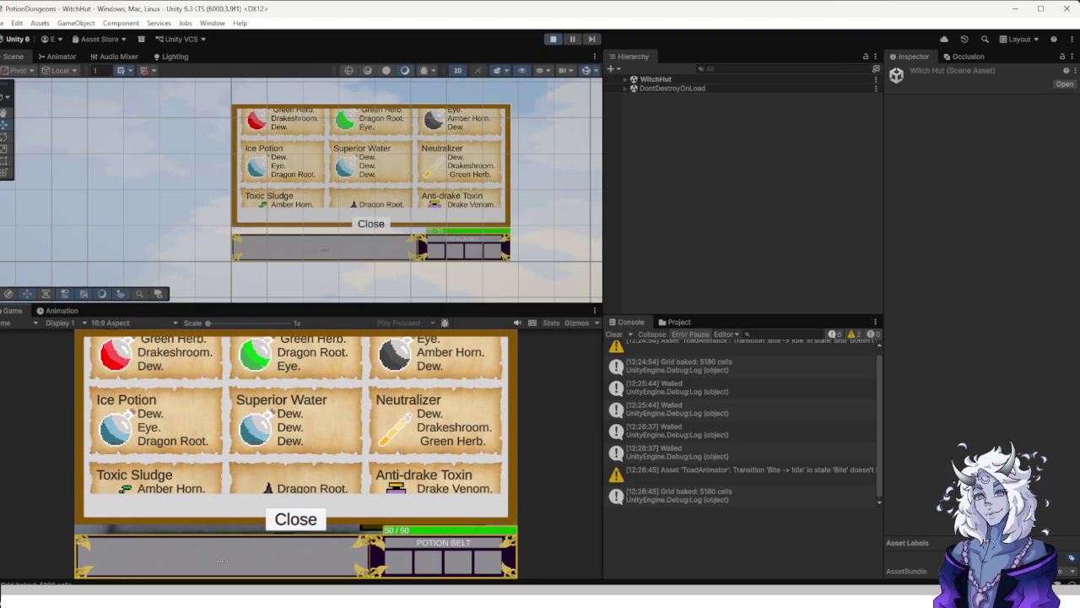
pyautogui.press('Escape')
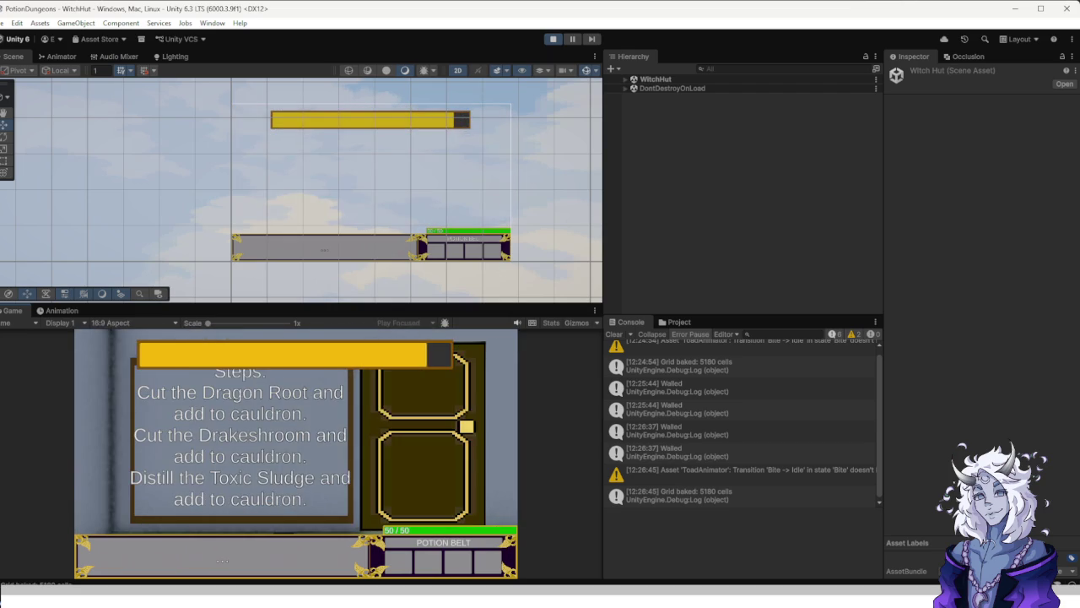
# Cut Dragon Root and Drakeshroom and add both to the cauldron.
pyautogui.press('e')
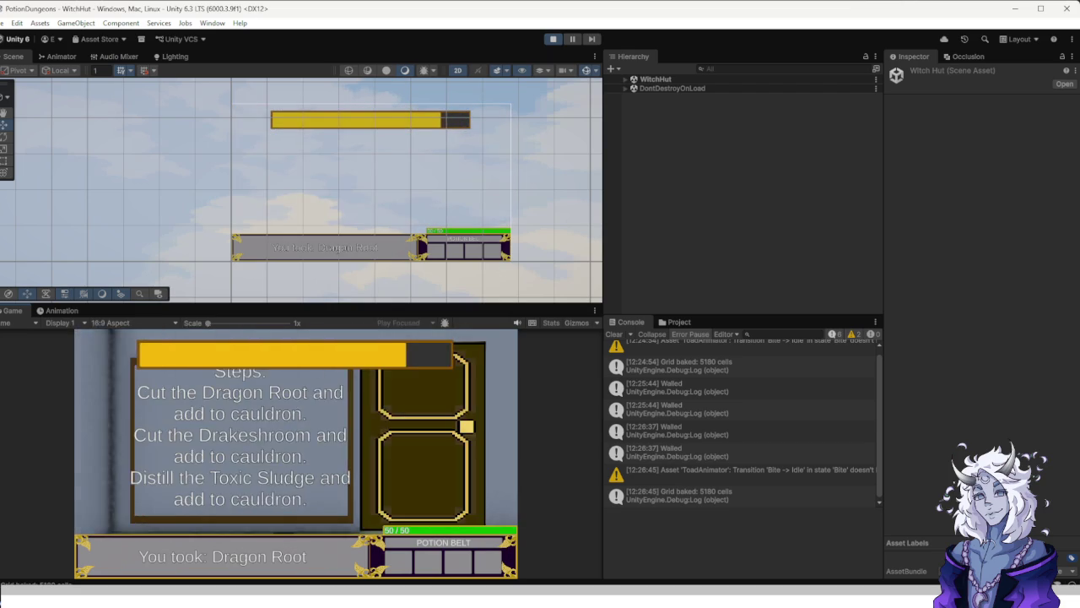
pyautogui.press('f')
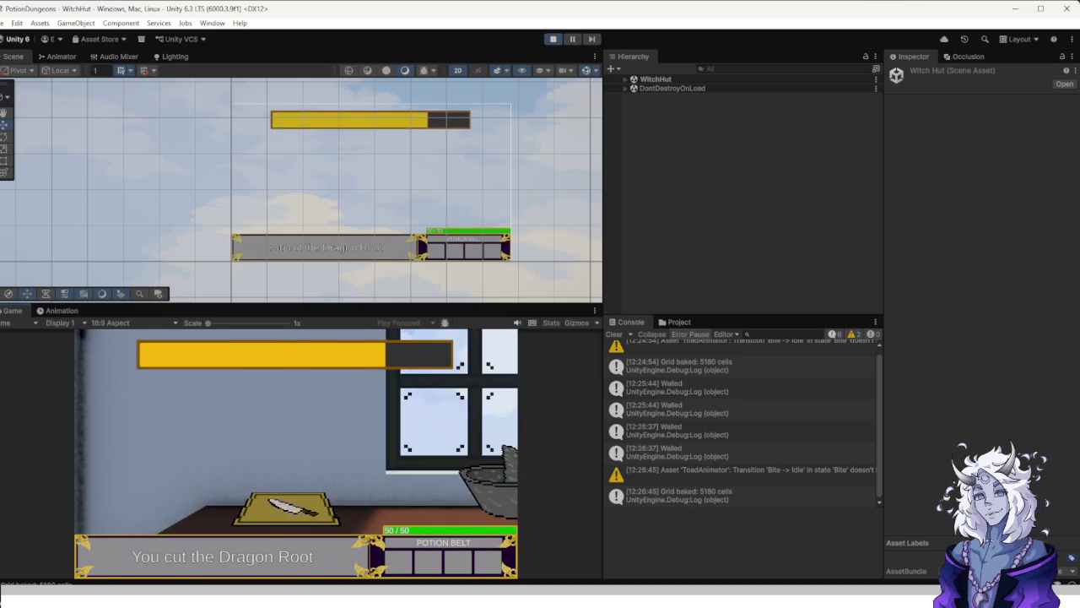
pyautogui.press('e')
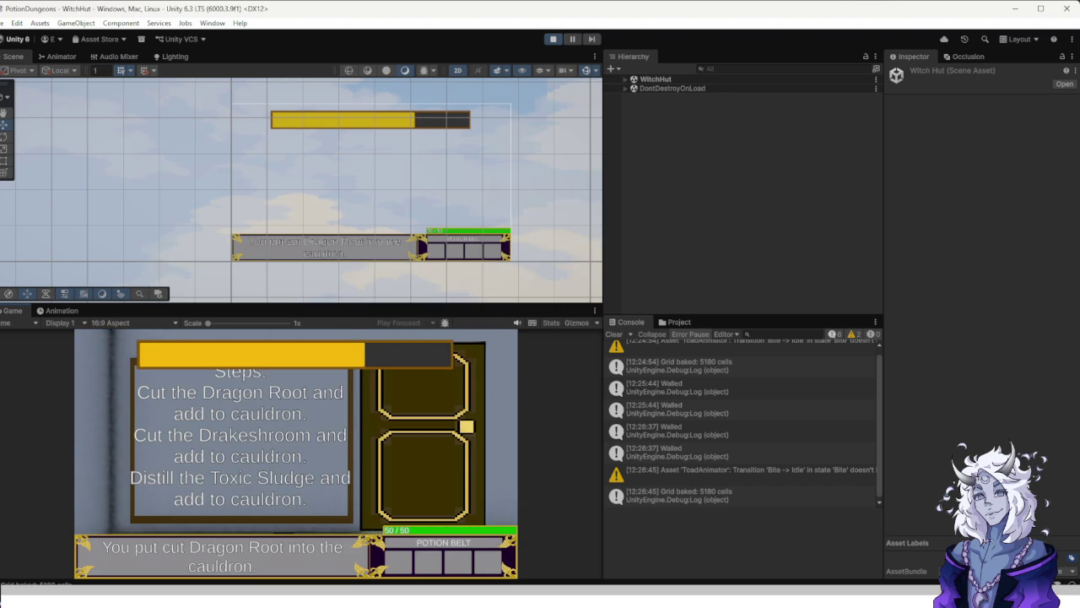
pyautogui.press('e')
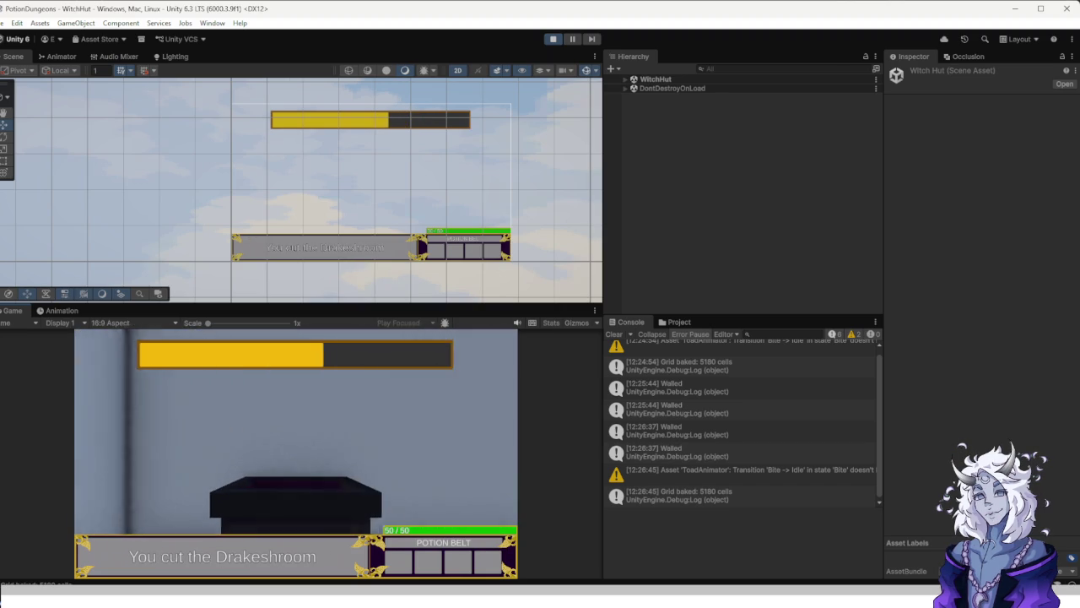
pyautogui.press('e')
# Add Toxic Sludge to the cauldron and finish the brew to the creation message.
pyautogui.press('e')
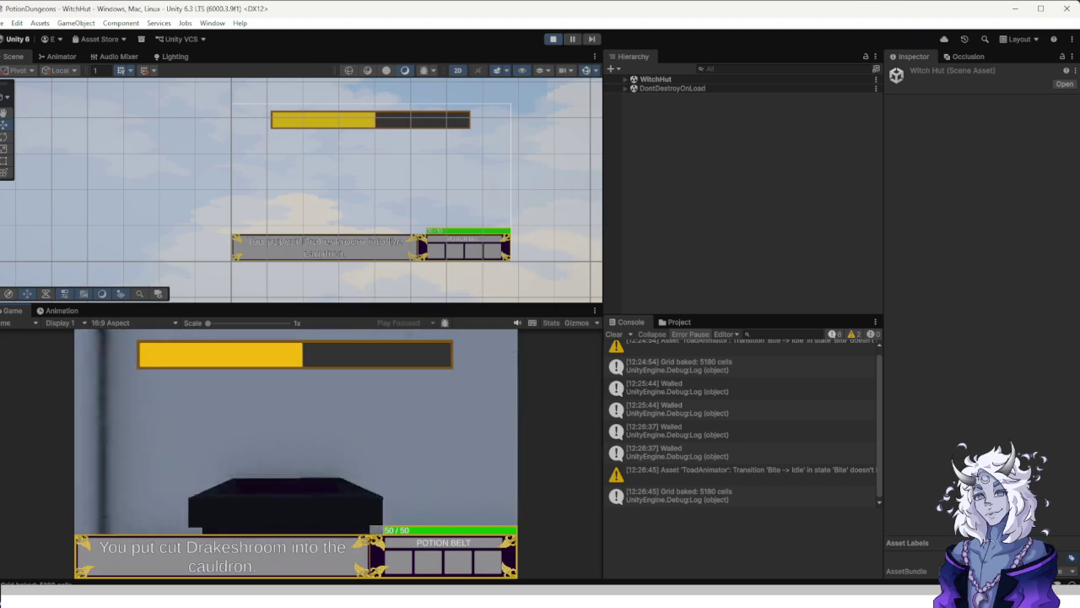
pyautogui.press('f')
pyautogui.press('e')
pyautogui.press('e')
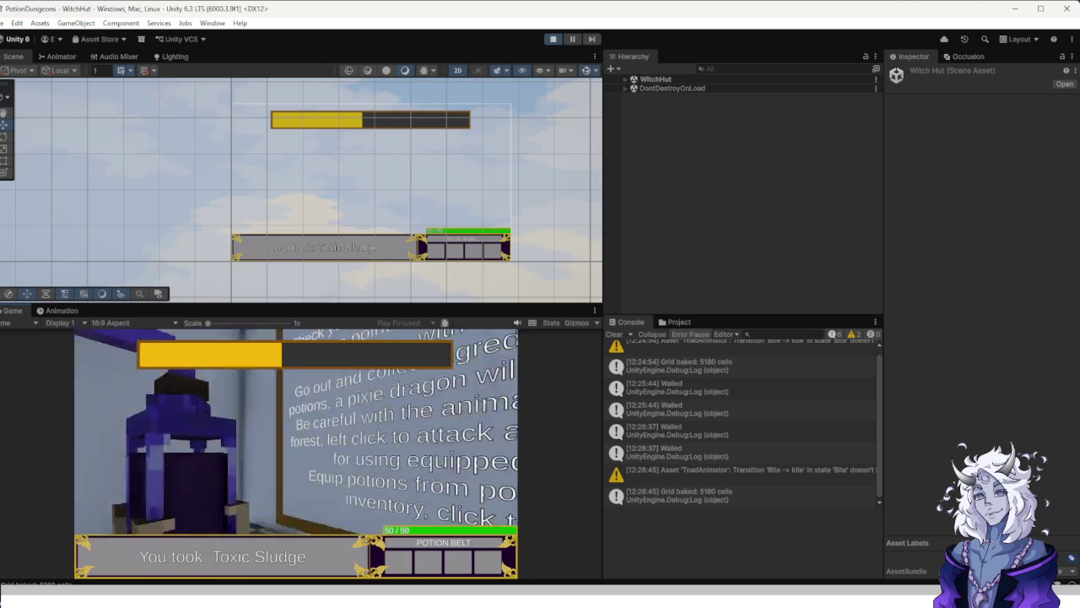
pyautogui.press('f')
pyautogui.press('e')
pyautogui.press('f')
pyautogui.press('e')
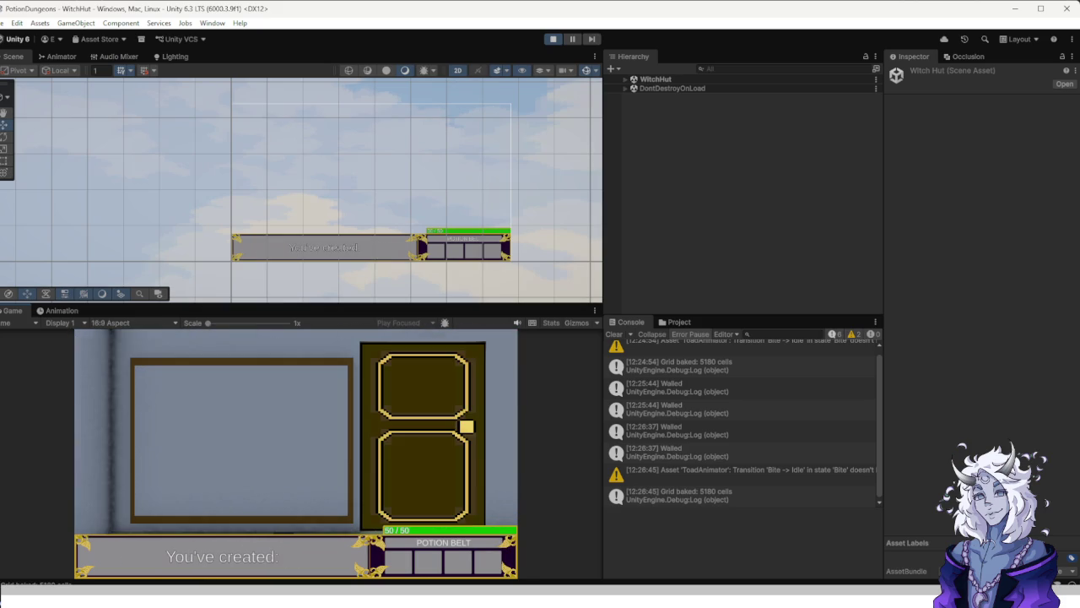
pyautogui.press('e')
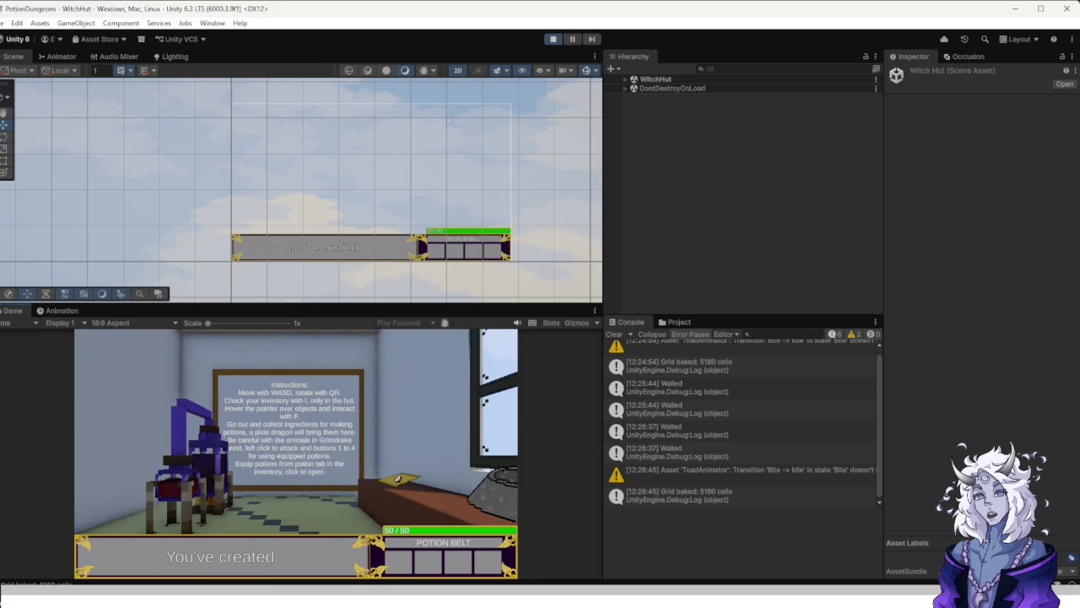
# Check the Materials and Potions lists for Drake Venom x2 and the remaining ingredients.
pyautogui.press('i')
pyautogui.scroll(-2, 444, 439)
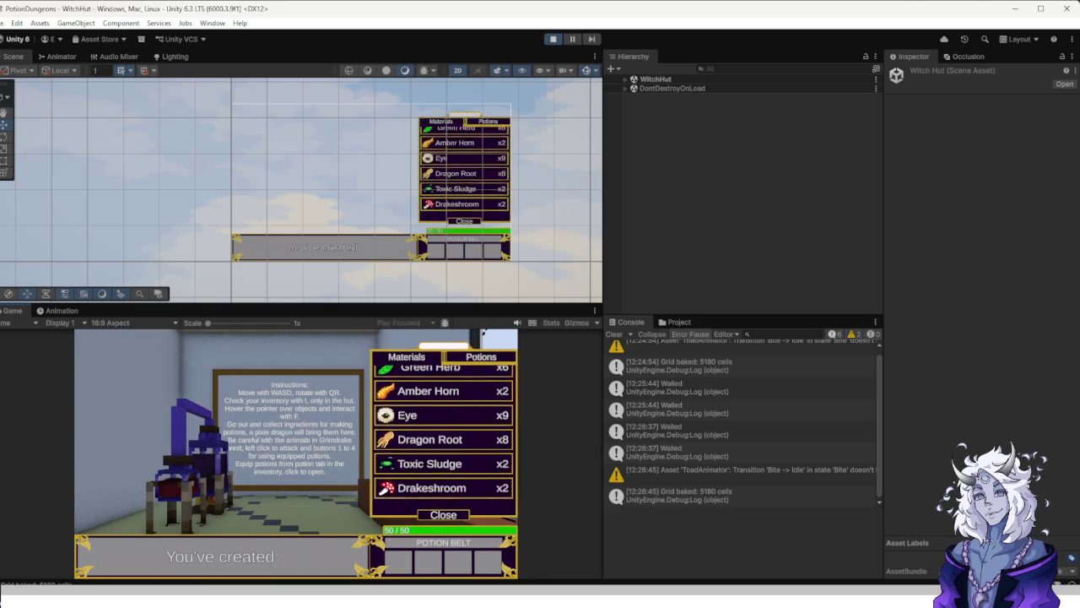
pyautogui.scroll(2, 444, 439)
pyautogui.press('i')
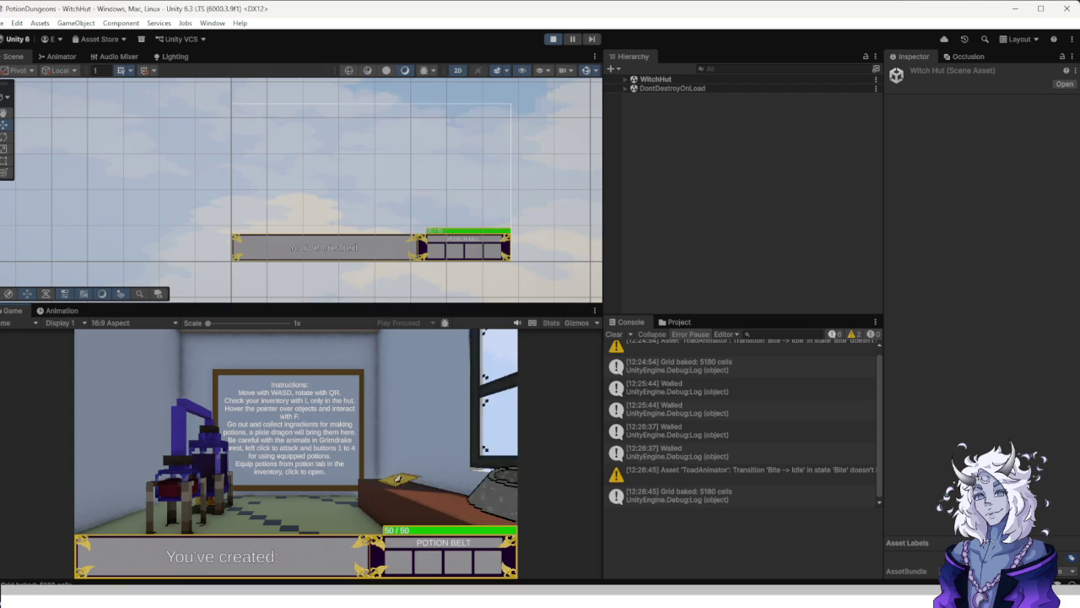
pyautogui.press('i')
pyautogui.scroll(-2, 443, 438)
pyautogui.scroll(2, 444, 439)
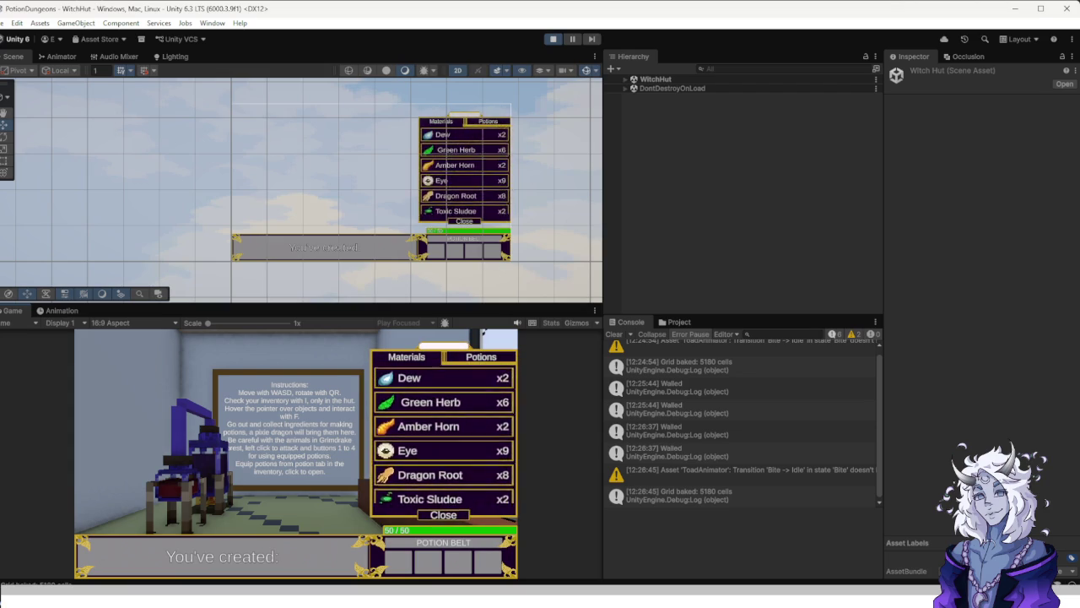
pyautogui.click(481, 356)
pyautogui.click(406, 357)
pyautogui.scroll(-2, 444, 434)
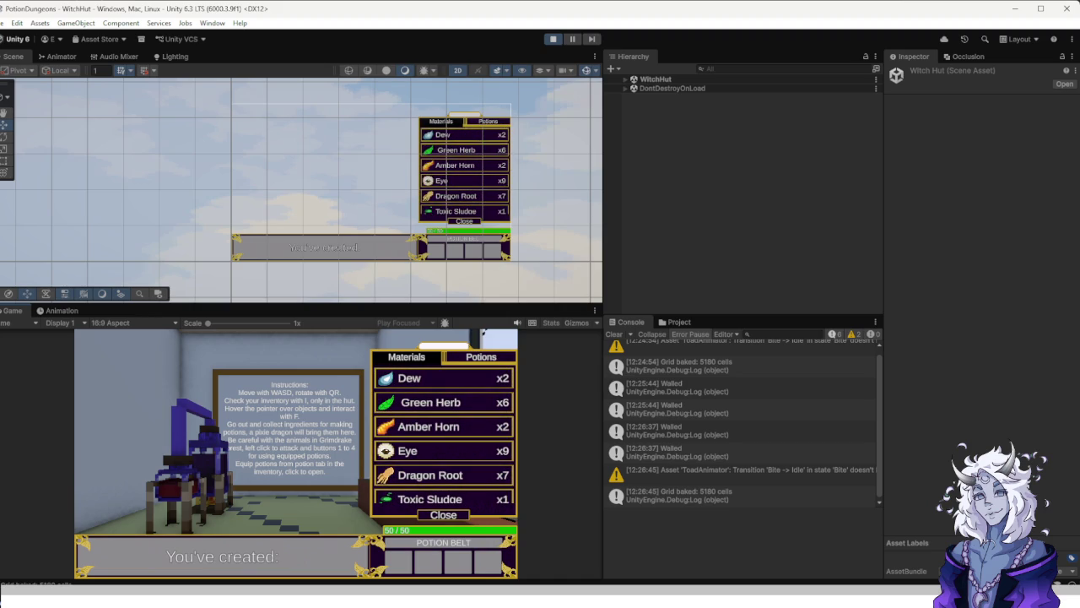
# Walk to the ingredient crates and review the recipe list and inventory.
pyautogui.press('i')
pyautogui.press('q')
pyautogui.press('w')
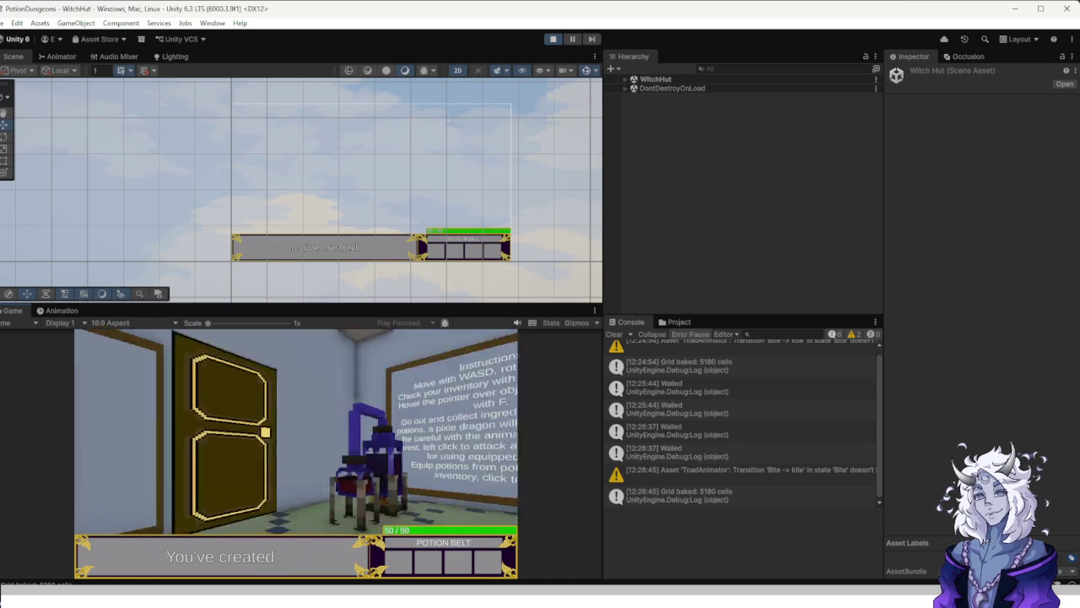
pyautogui.press('e')
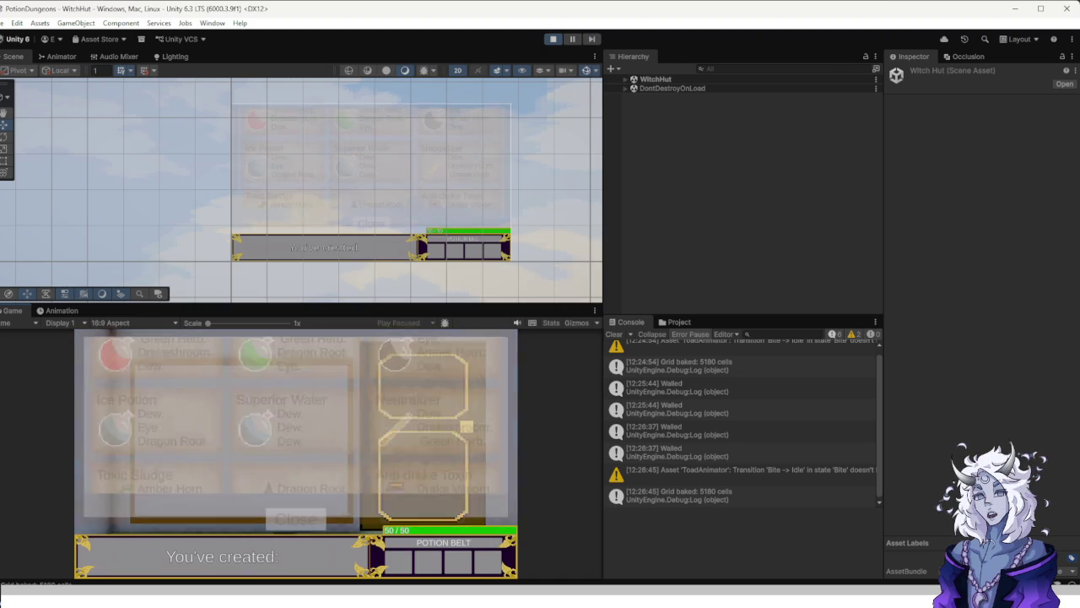
pyautogui.press('e')
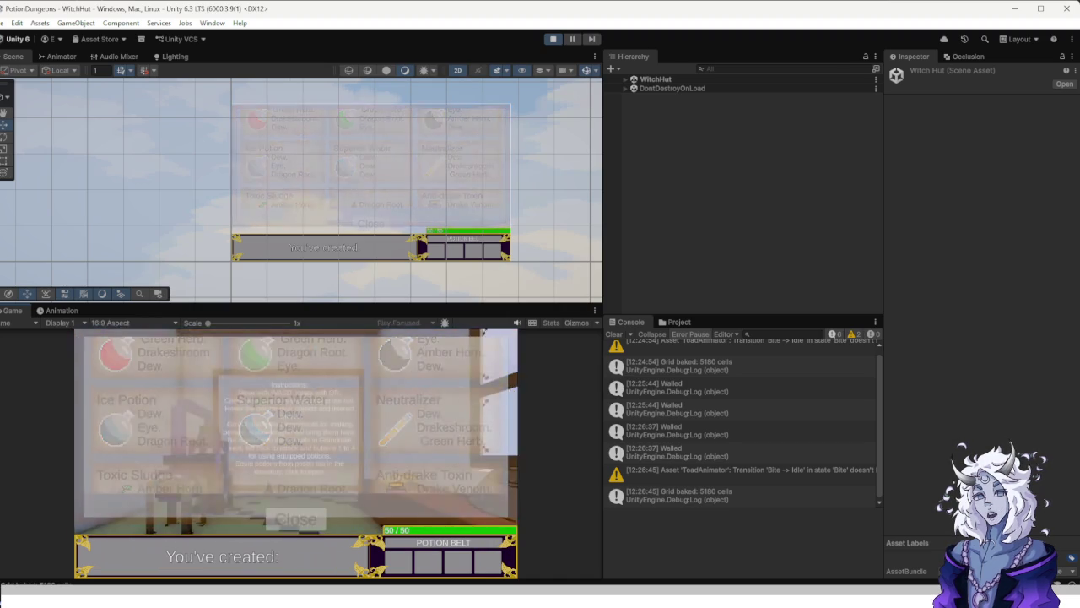
pyautogui.press('i')
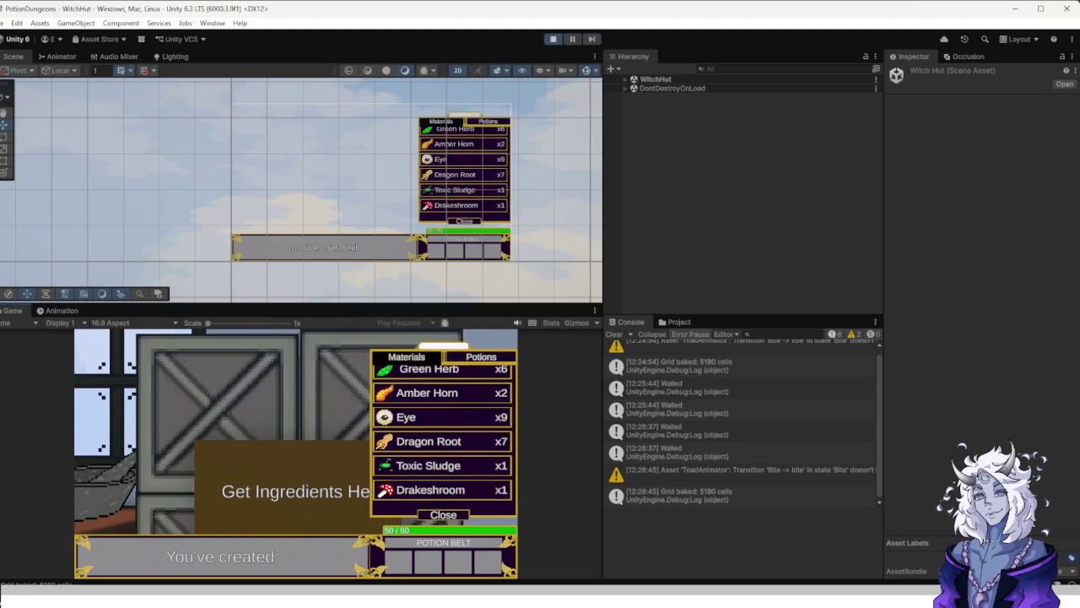
pyautogui.press('i')
pyautogui.press('e')
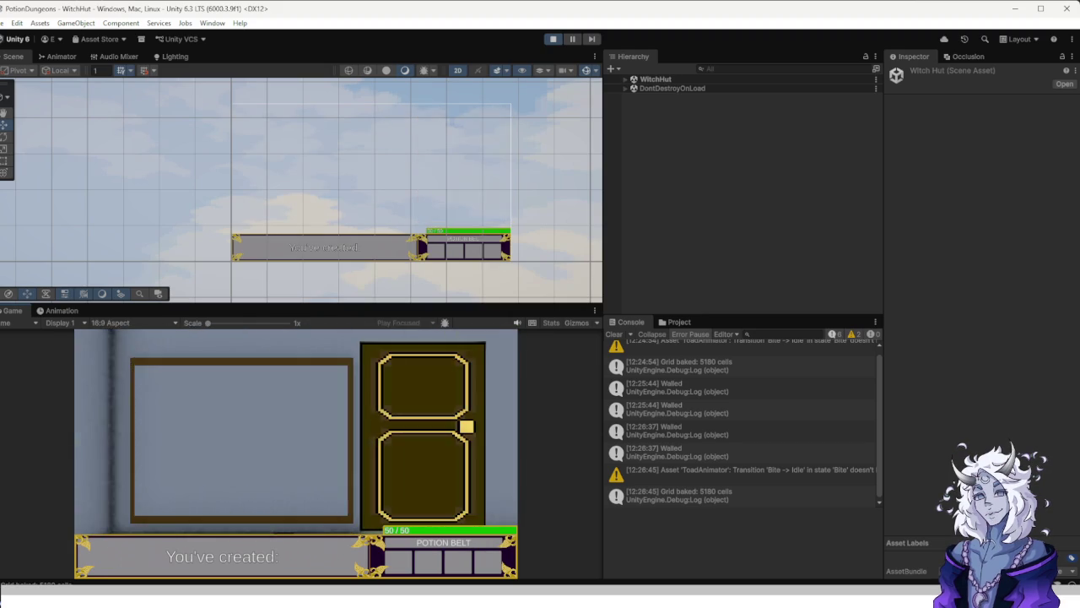
pyautogui.press('e')
# Add distilled Dew, ground Drakeshroom and cut Green Herb to the cauldron.
pyautogui.press('i')
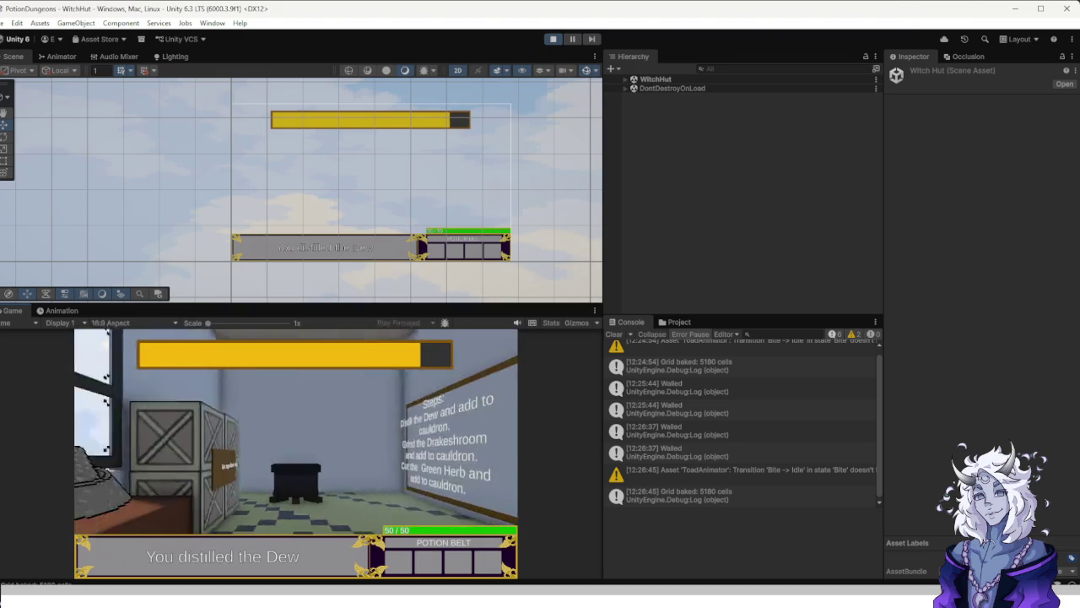
pyautogui.press('e')
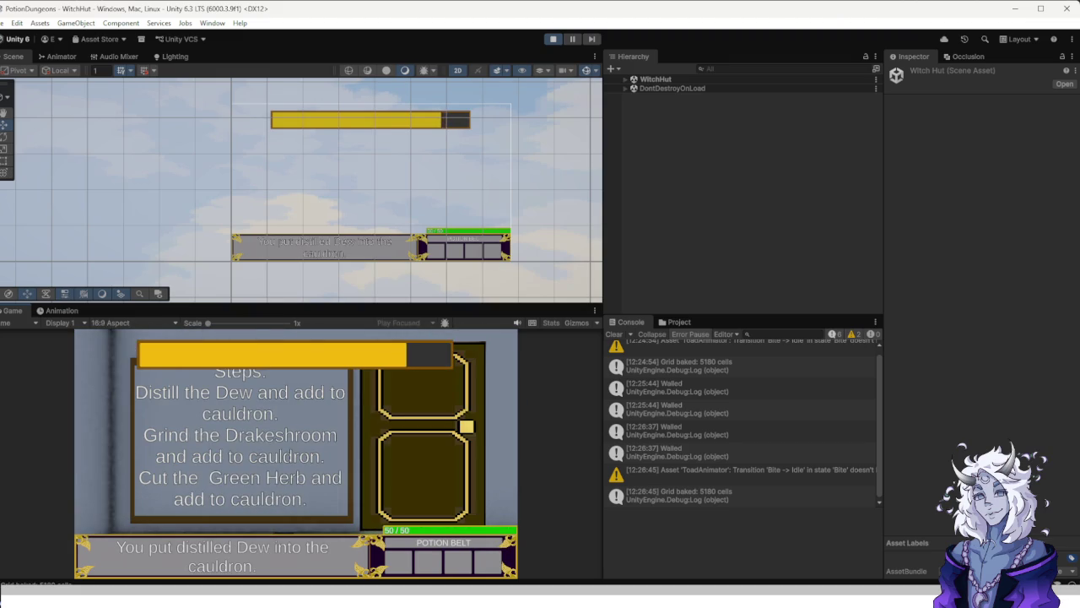
pyautogui.press('e')
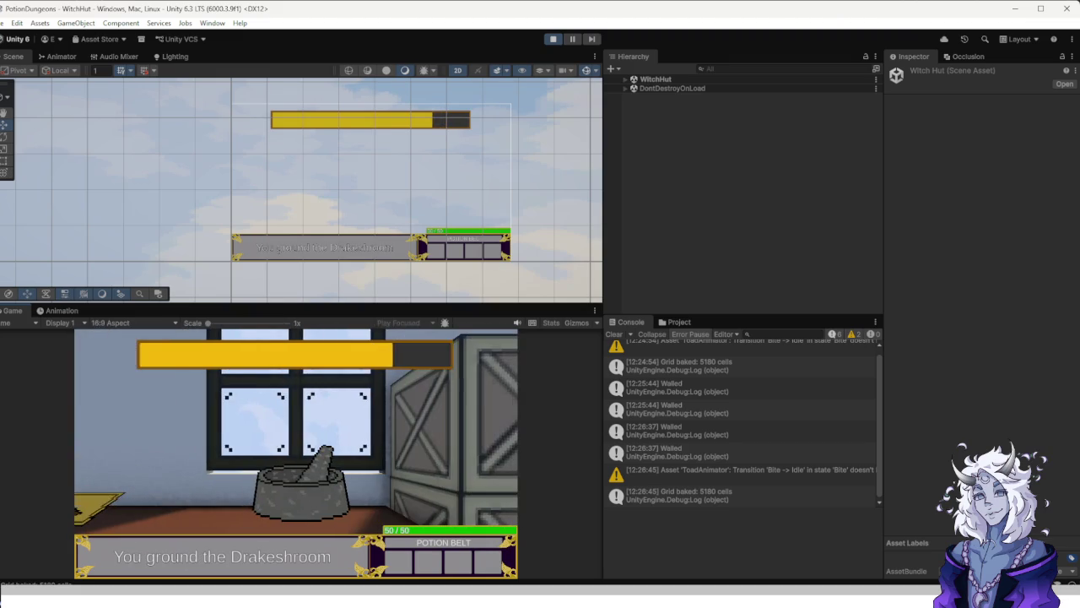
pyautogui.press('e')
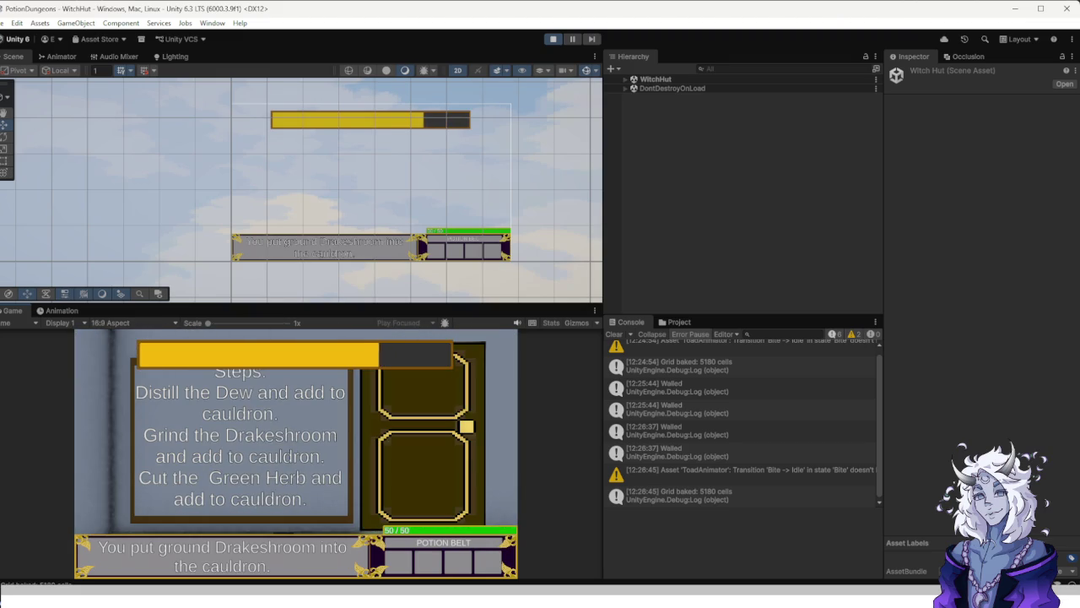
pyautogui.press('f')
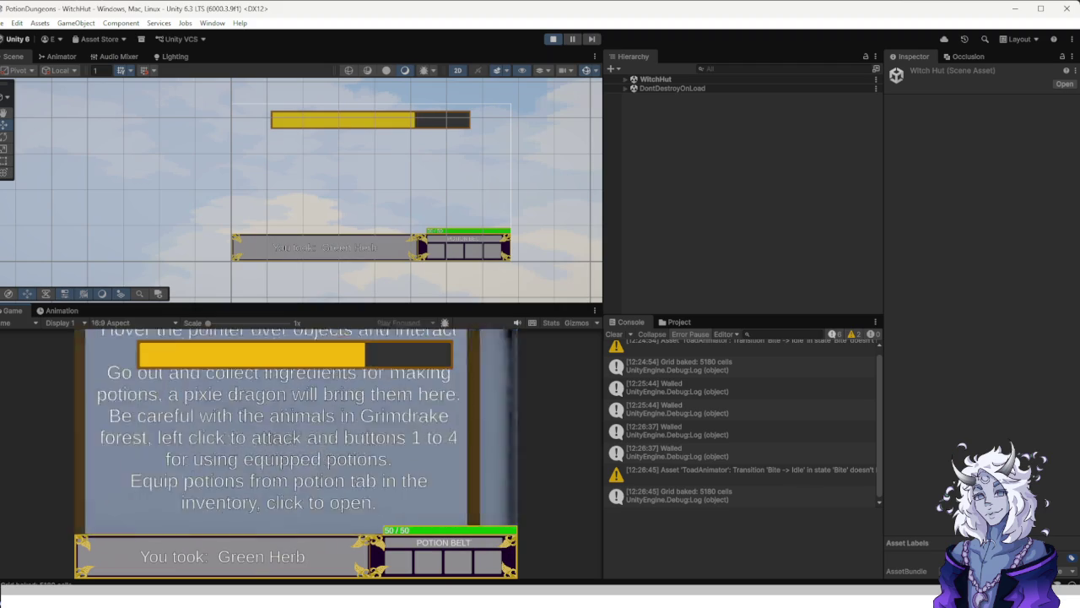
pyautogui.press('e')
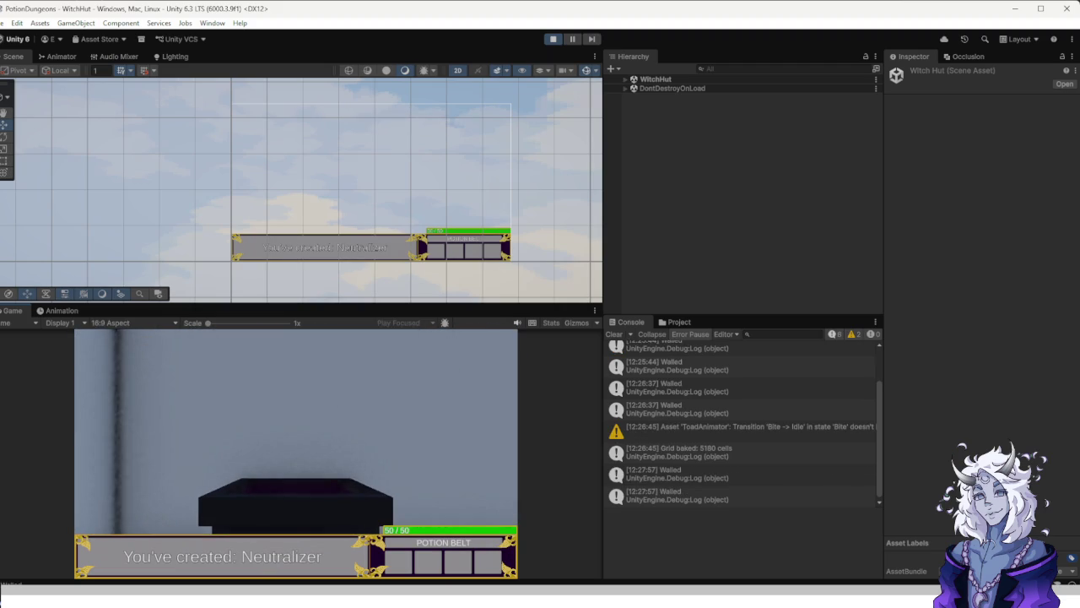
# Open the recipe book with Tab to check the Anti-drake Toxin recipe, then close it.
pyautogui.press('Tab')
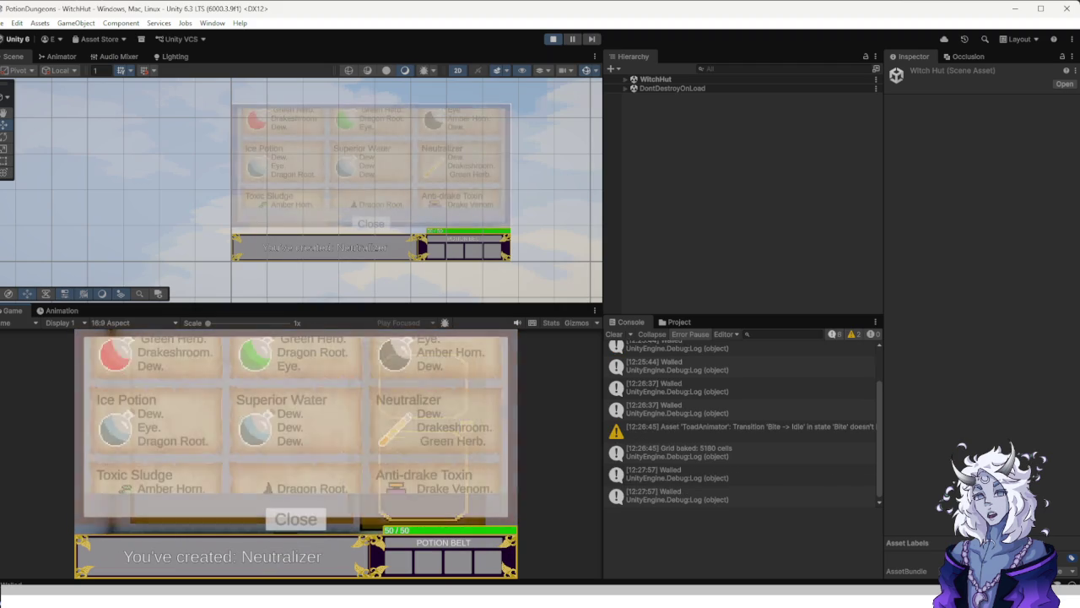
pyautogui.press('Tab')
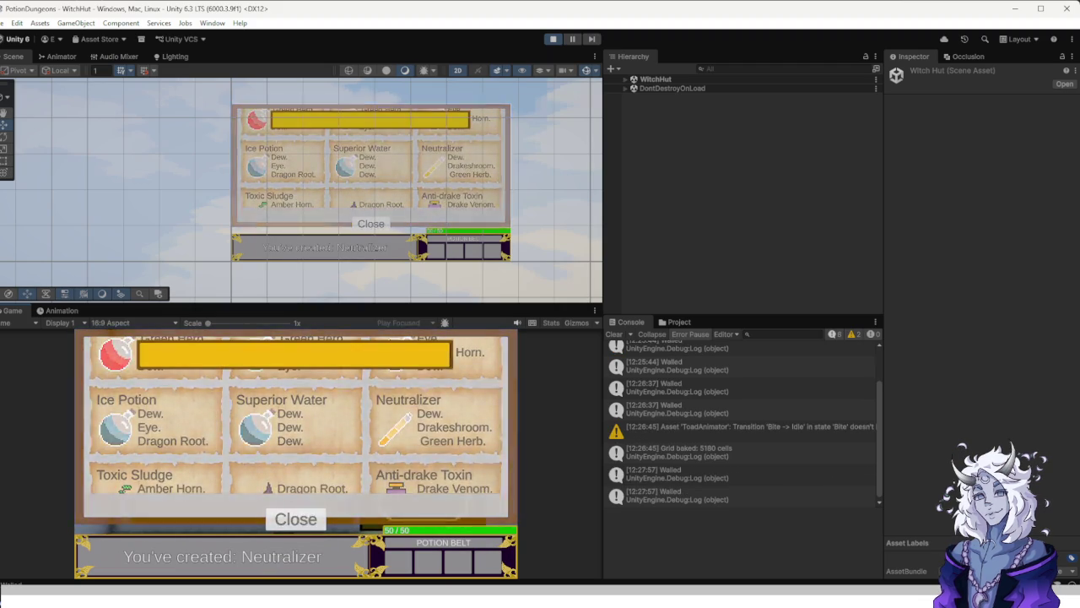
# Distill Drake Venom and add it to the cauldron together with the Neutralizer.
pyautogui.press('e')
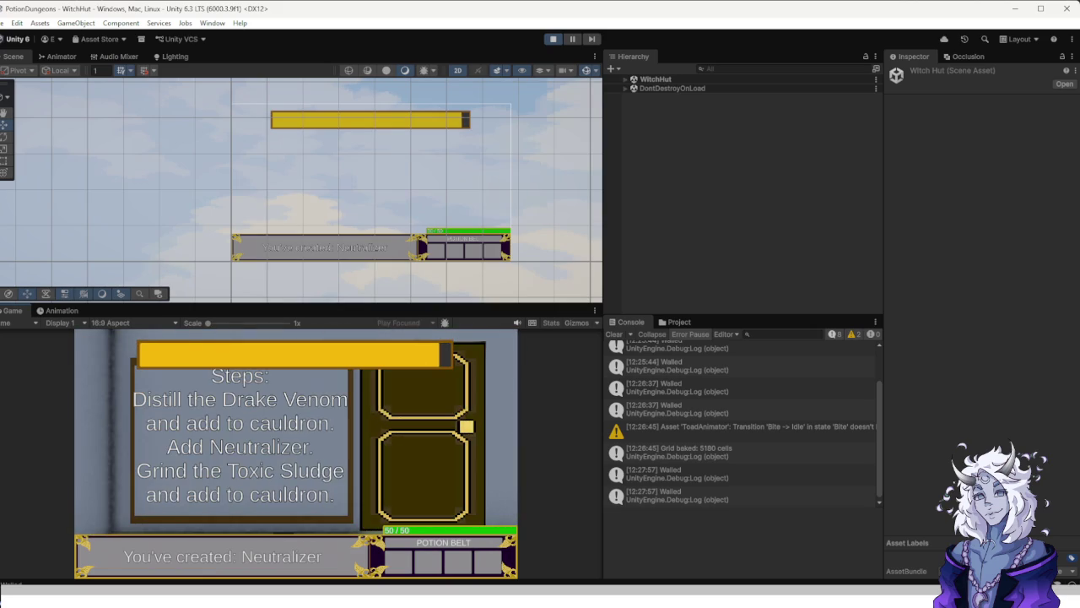
pyautogui.press('e')
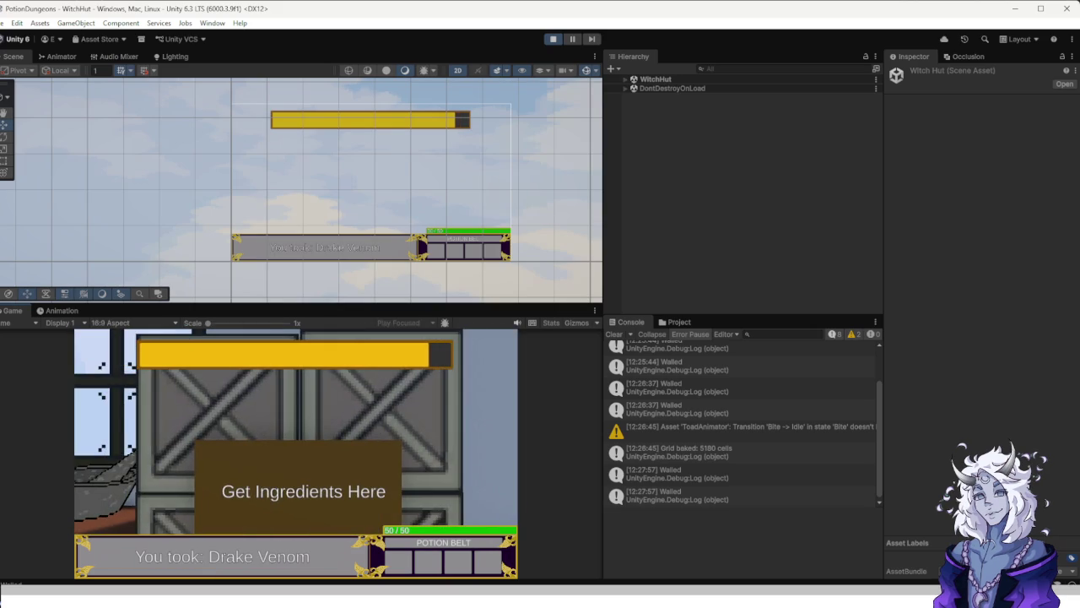
pyautogui.press('e')
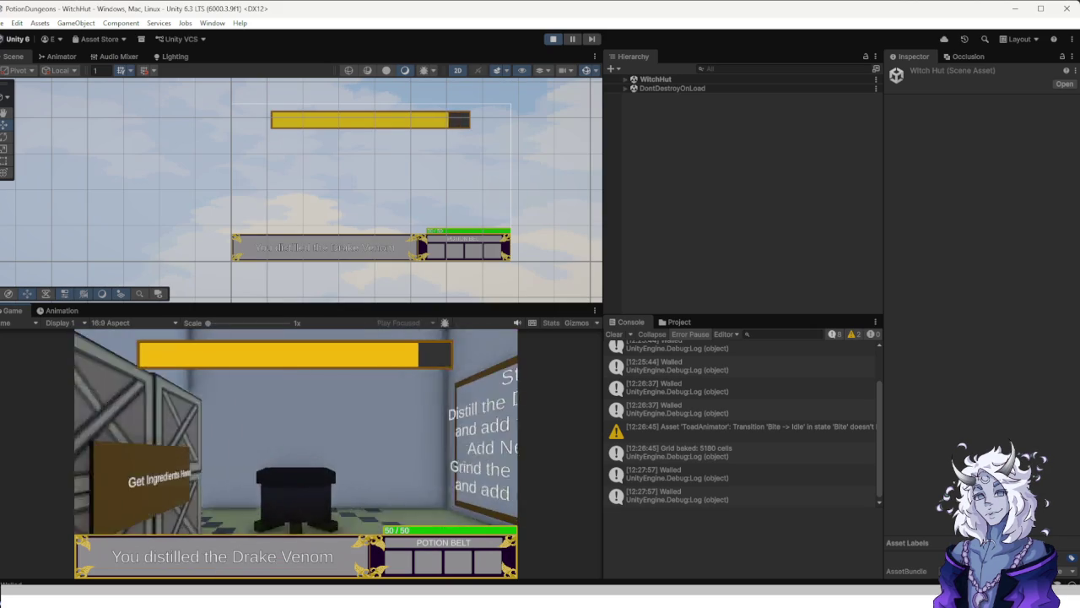
pyautogui.press('e')
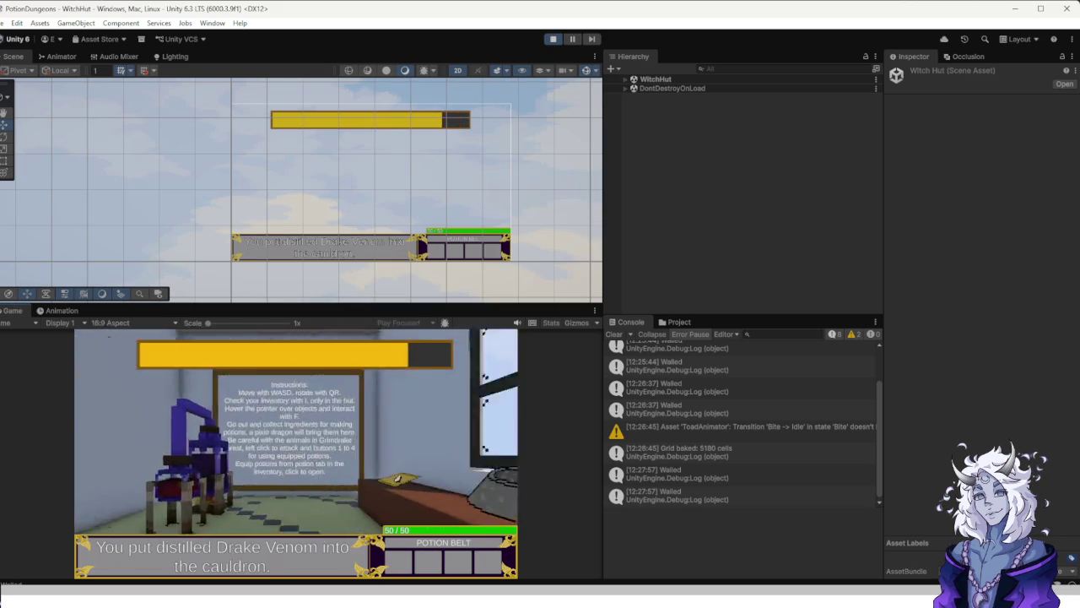
pyautogui.press('e')
pyautogui.press('e')
# Grind Toxic Sludge and add it to the cauldron to finish the Anti-drake Toxin.
pyautogui.press('d')
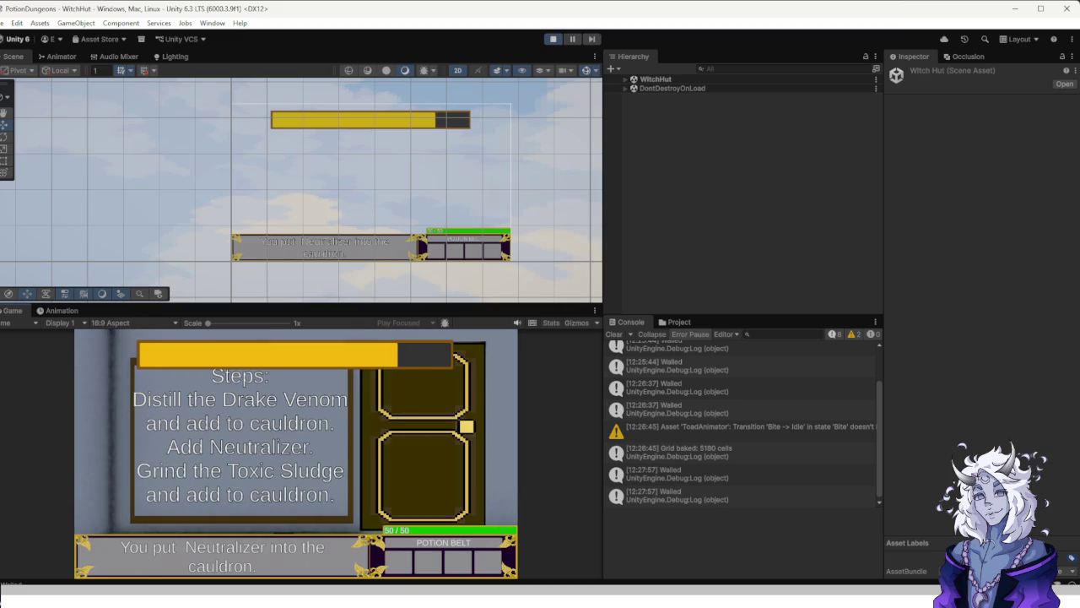
pyautogui.press('d')
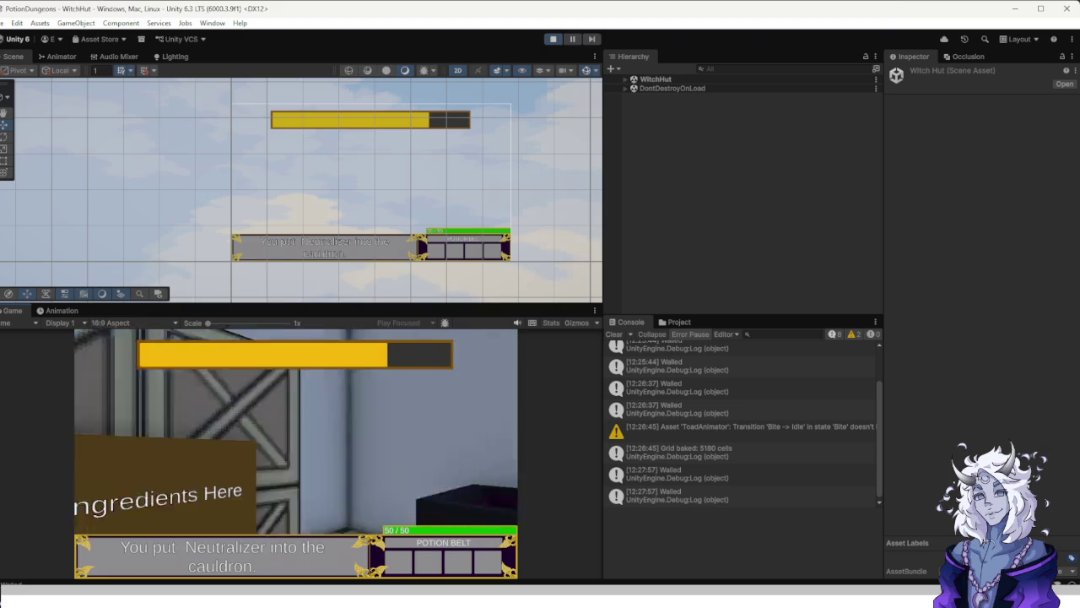
pyautogui.press('e')
pyautogui.press('d')
pyautogui.press('e')
pyautogui.press('d')
pyautogui.press('e')
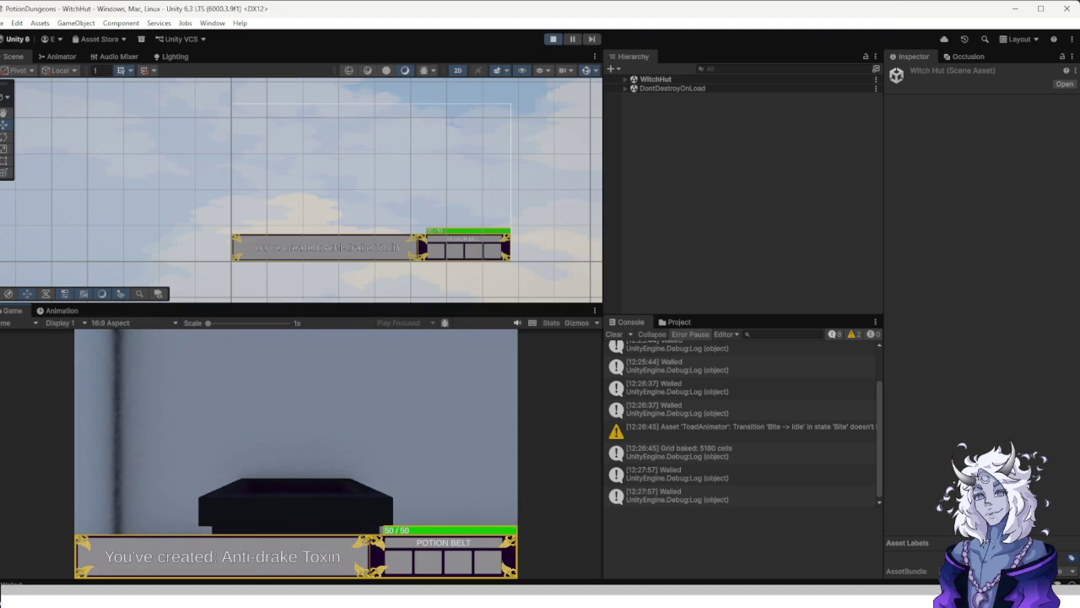
pyautogui.press('d')
# Equip the Anti-drake Toxin to belt slot 1 and a Healing Potion to slot 2.
pyautogui.press('i')
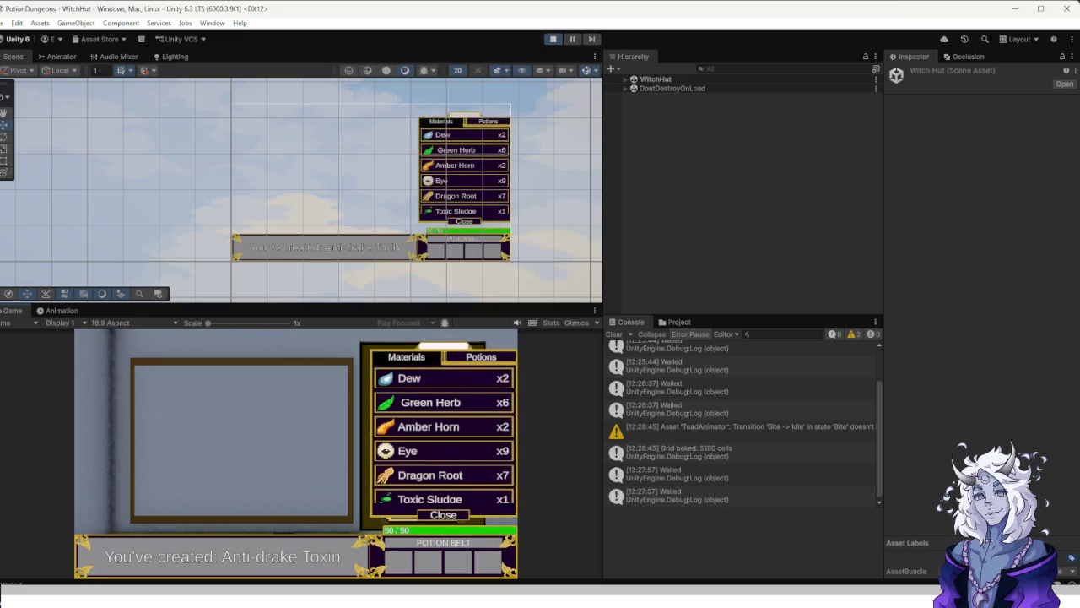
pyautogui.press('d')
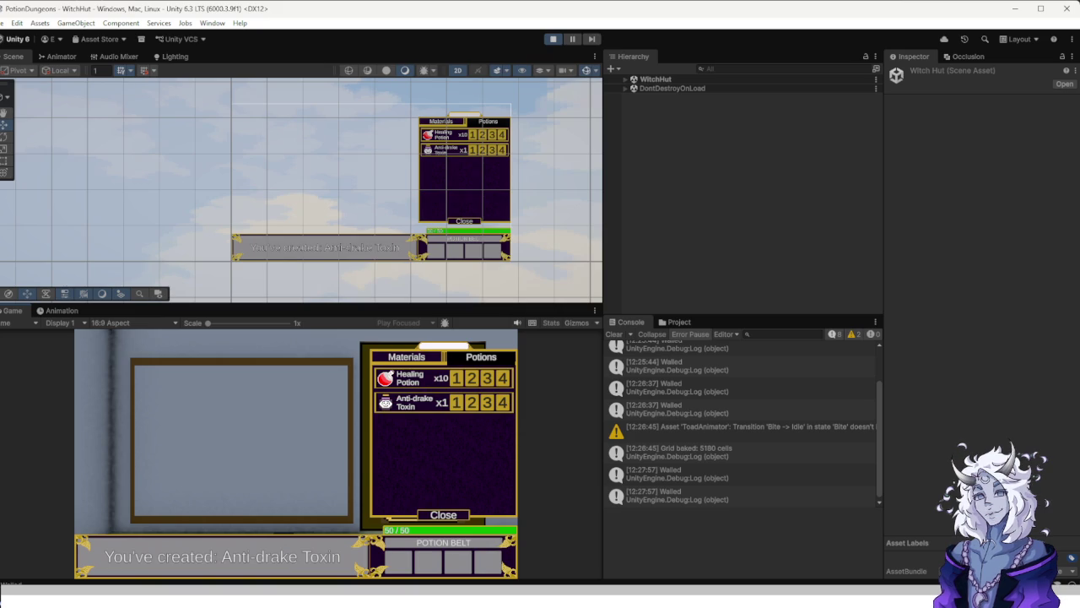
pyautogui.press('1')
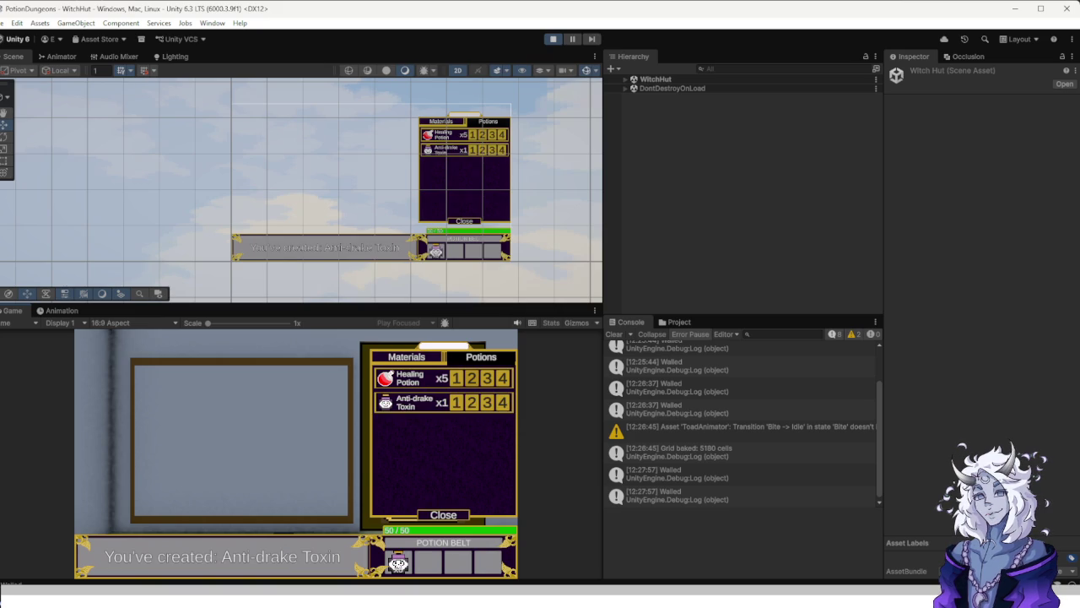
pyautogui.press('2')
pyautogui.press('1')
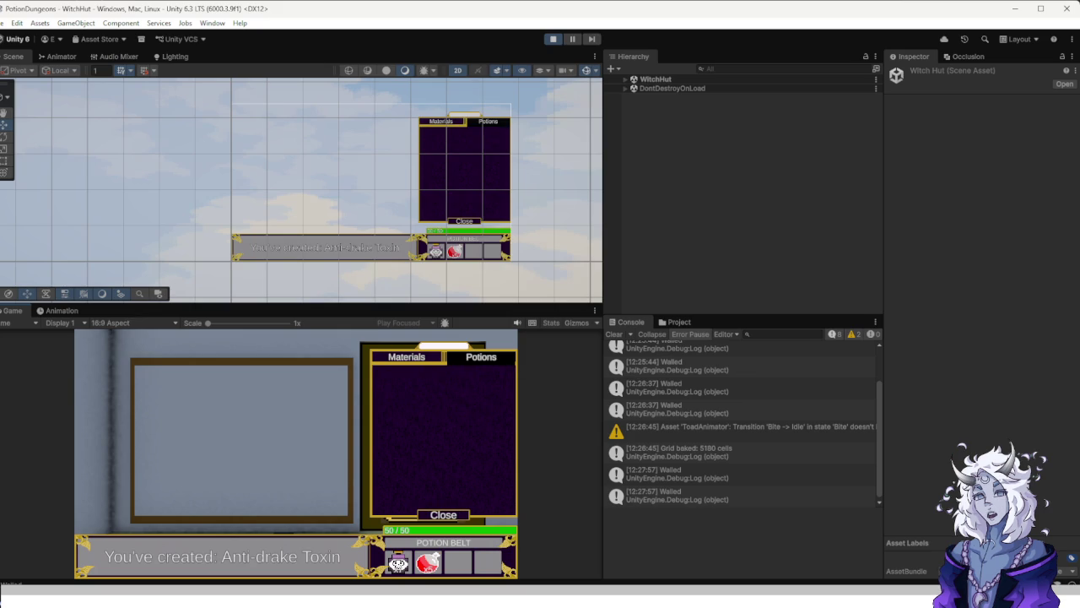
# Look around the hut, then stop the play test with Ctrl+P to return to edit mode.
pyautogui.press('d')
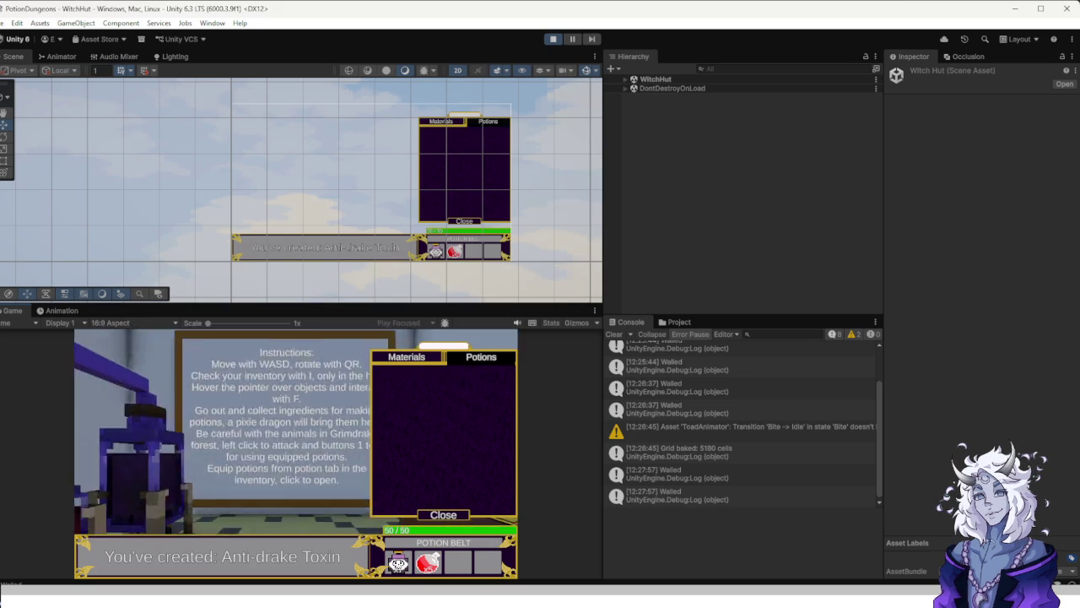
pyautogui.press('a')
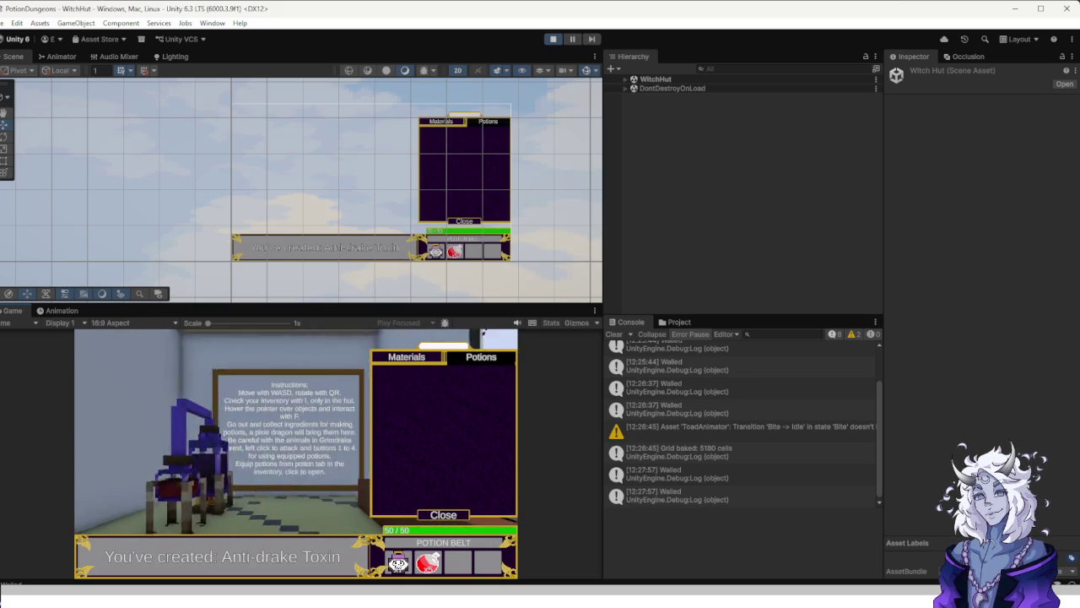
pyautogui.press('d')
pyautogui.press('a')
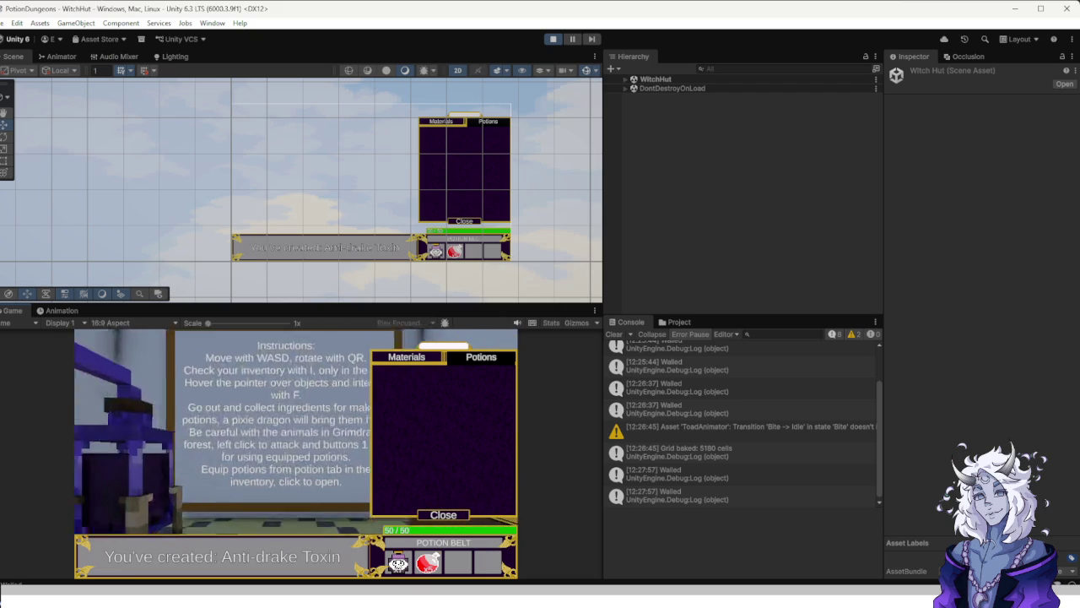
pyautogui.press('d')
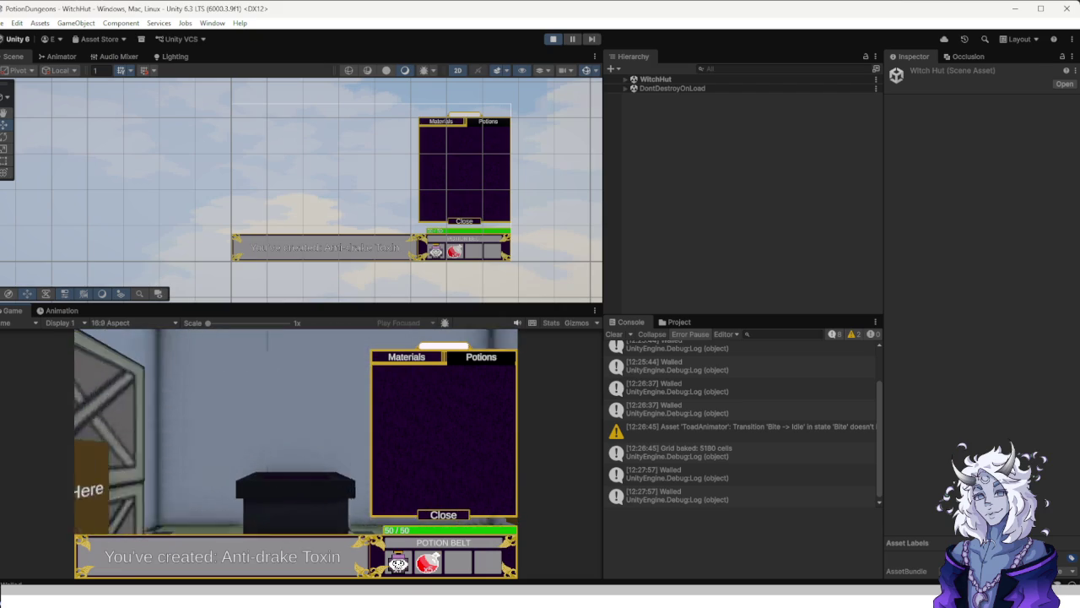
pyautogui.press('a')
pyautogui.press('d')
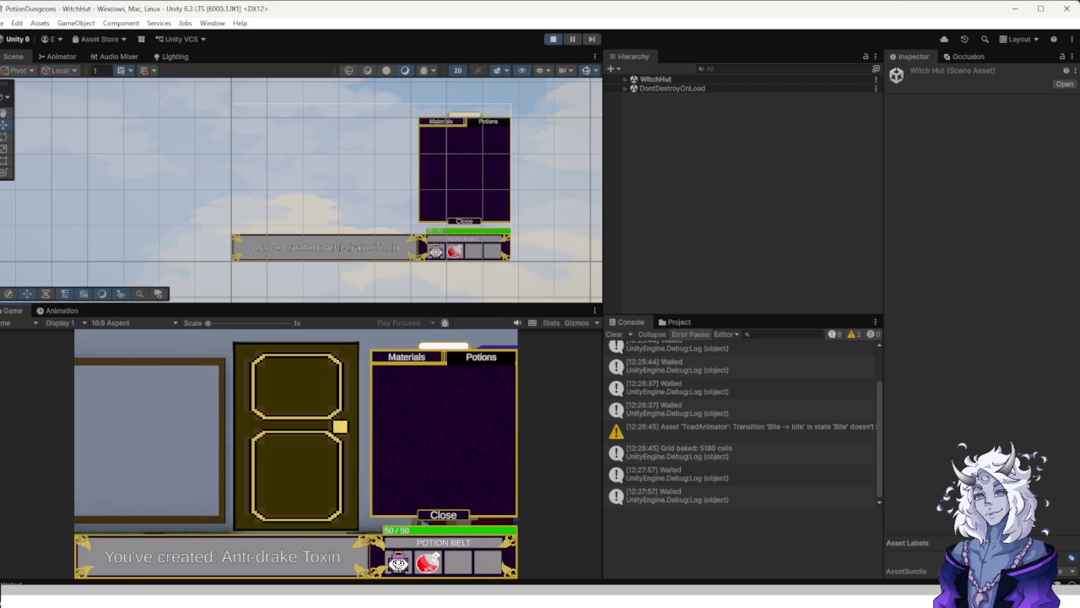
pyautogui.hotkey('ctrl', 'p')
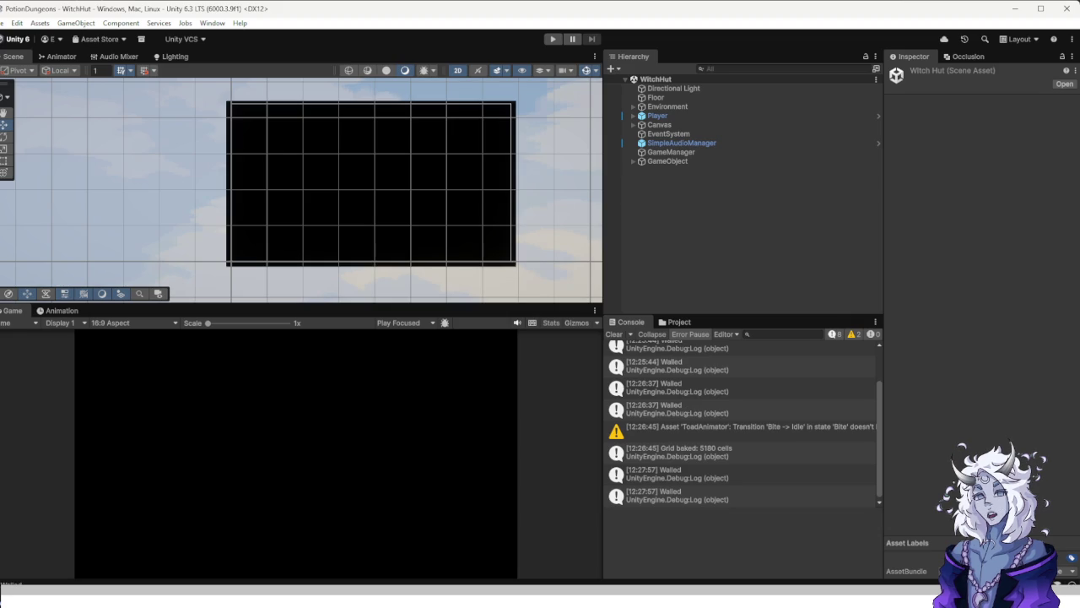